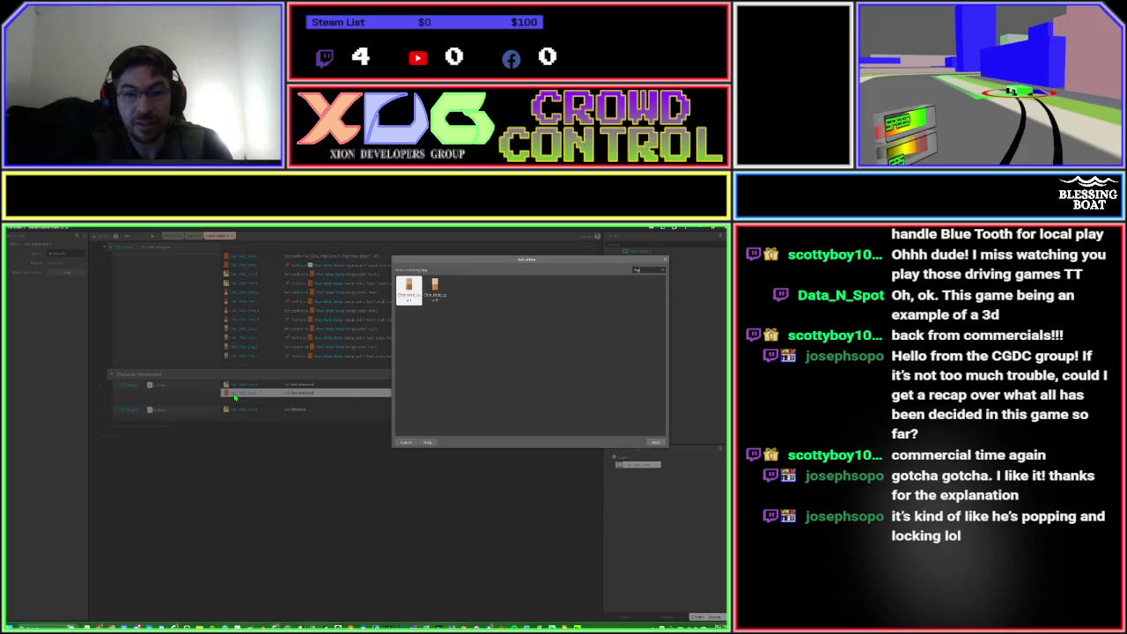
# Add a new action to the Character Movement events.
pyautogui.press('Return')
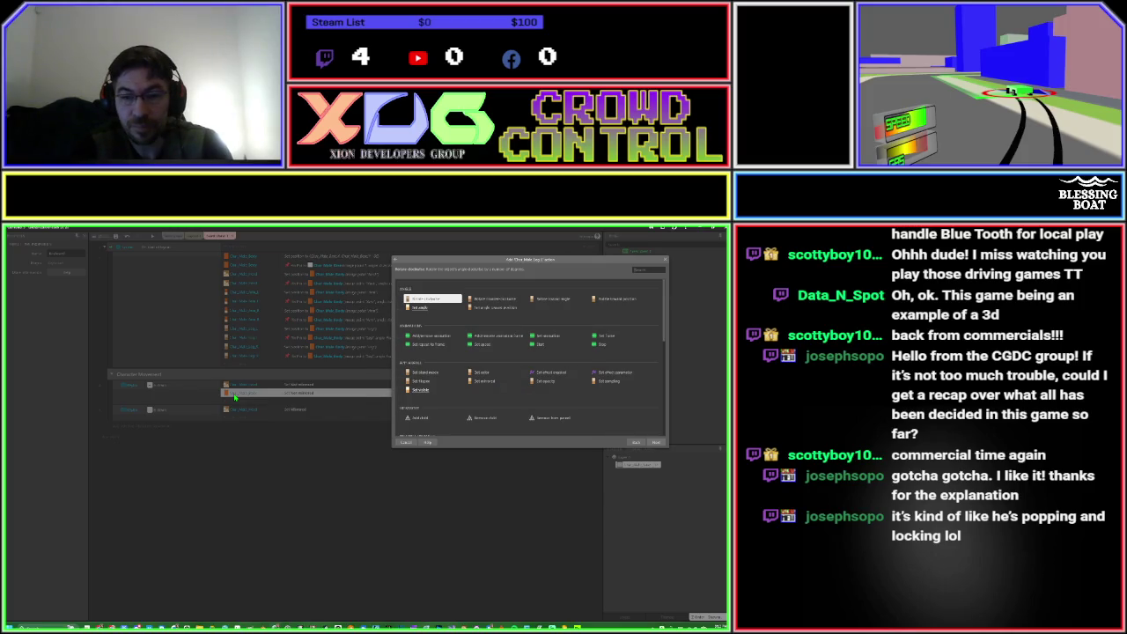
pyautogui.press('Return')
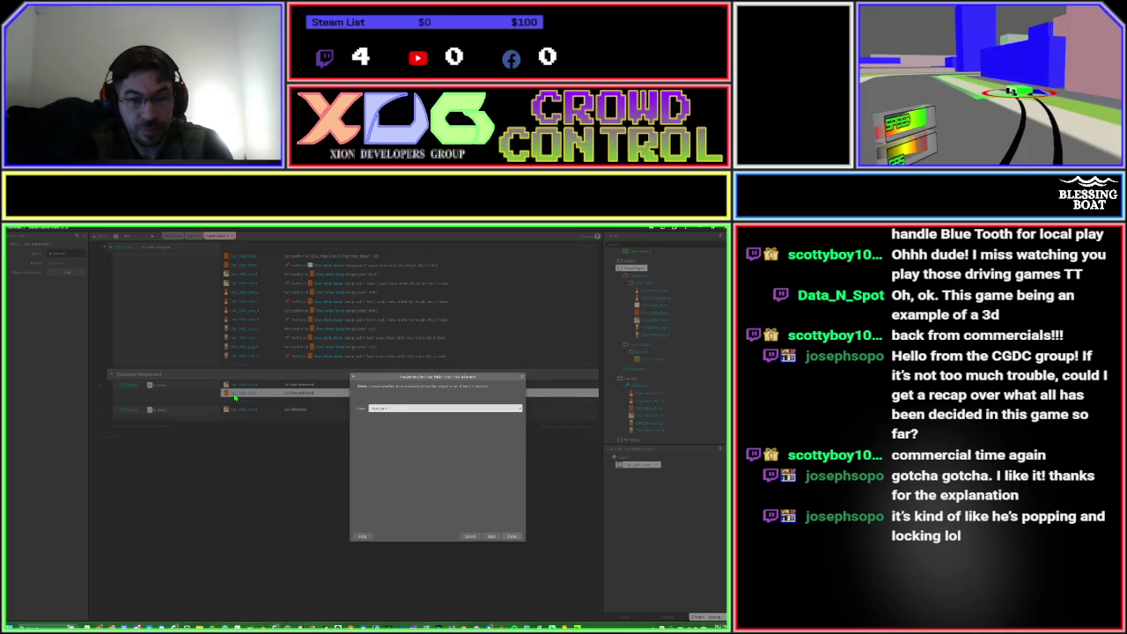
pyautogui.press('Return')
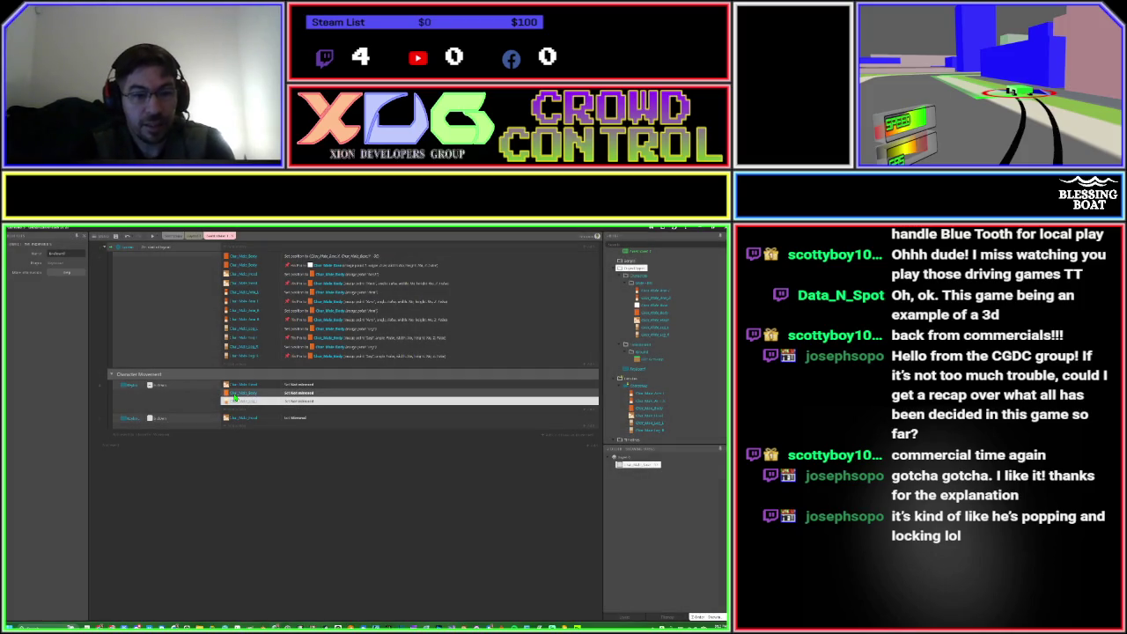
# Add a Set animation action for the leg object.
pyautogui.write('aleg')
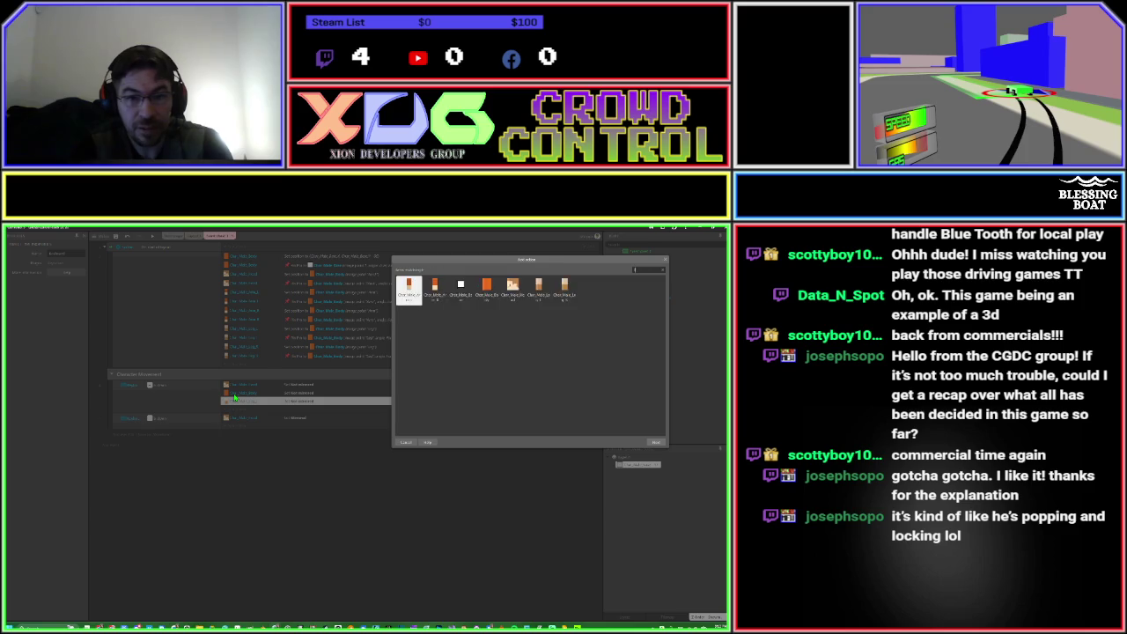
pyautogui.press('Return')
pyautogui.write('anim')
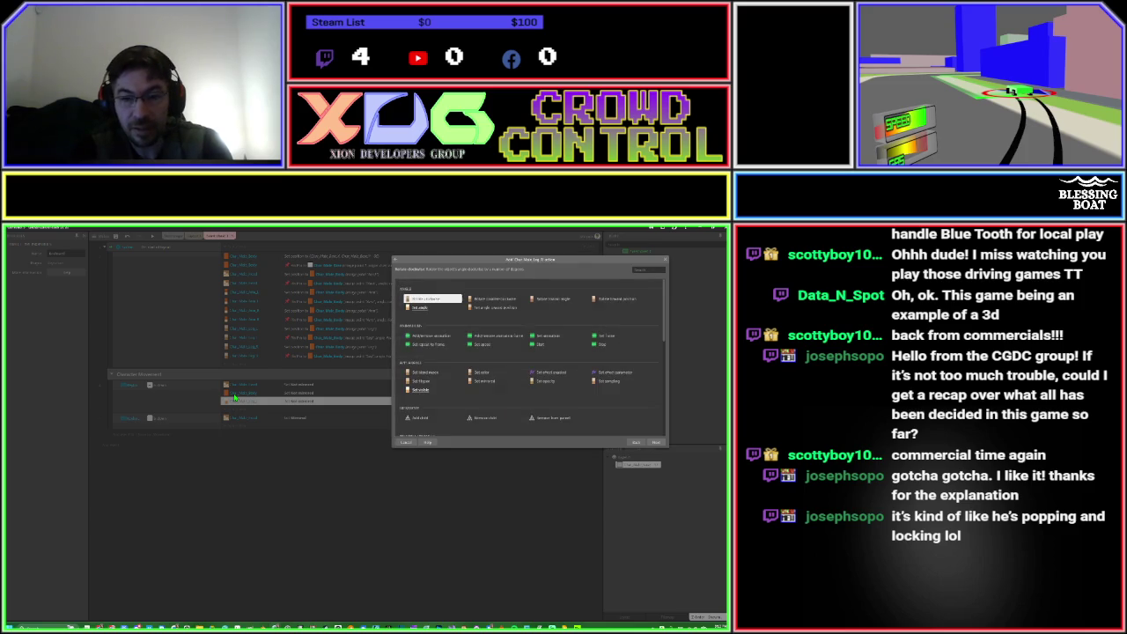
pyautogui.press('Return')
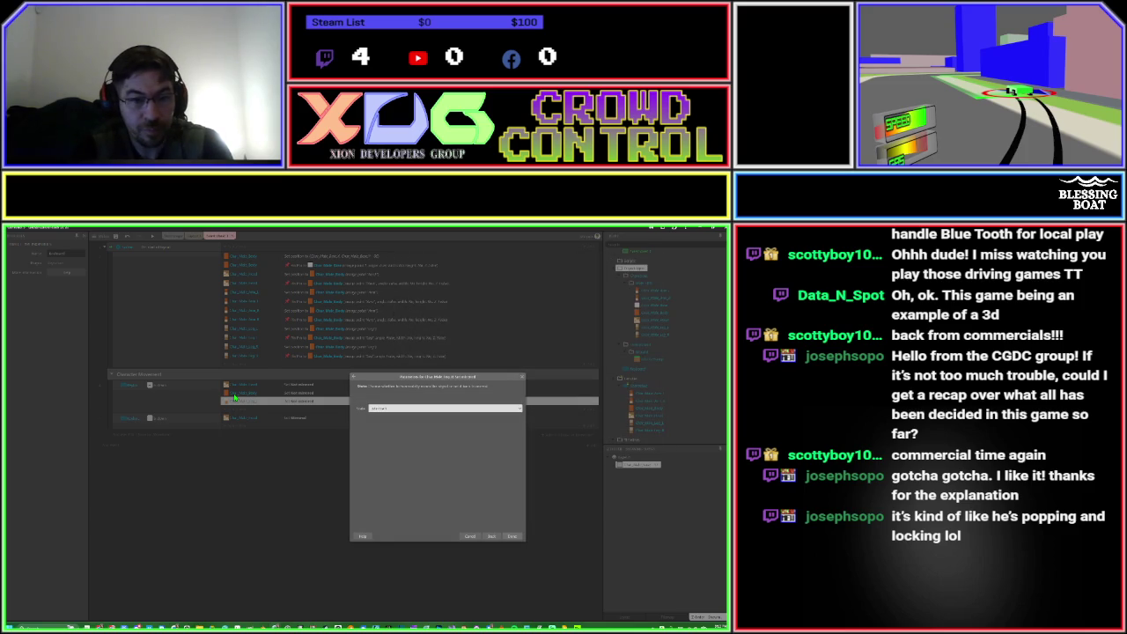
pyautogui.press('Return')
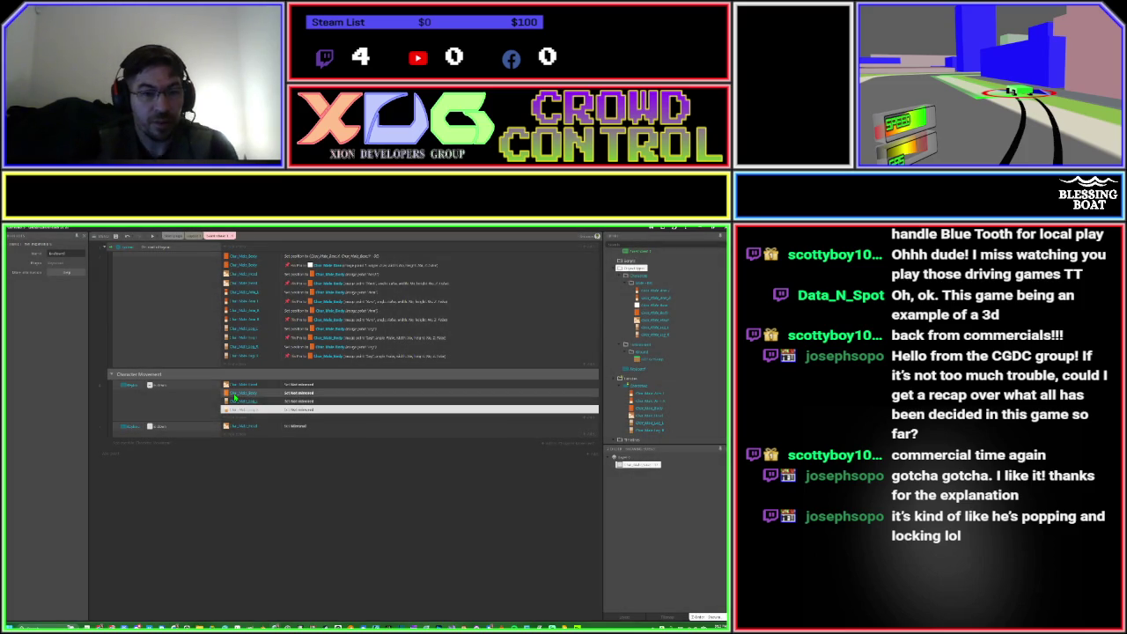
# Edit the parameters of the three Set not mirrored actions, then run a game preview.
pyautogui.moveTo(227, 410)
pyautogui.mouseDown()
pyautogui.moveTo(227, 392)
pyautogui.moveTo(253, 438)
pyautogui.mouseUp()
pyautogui.doubleClick(253, 438)
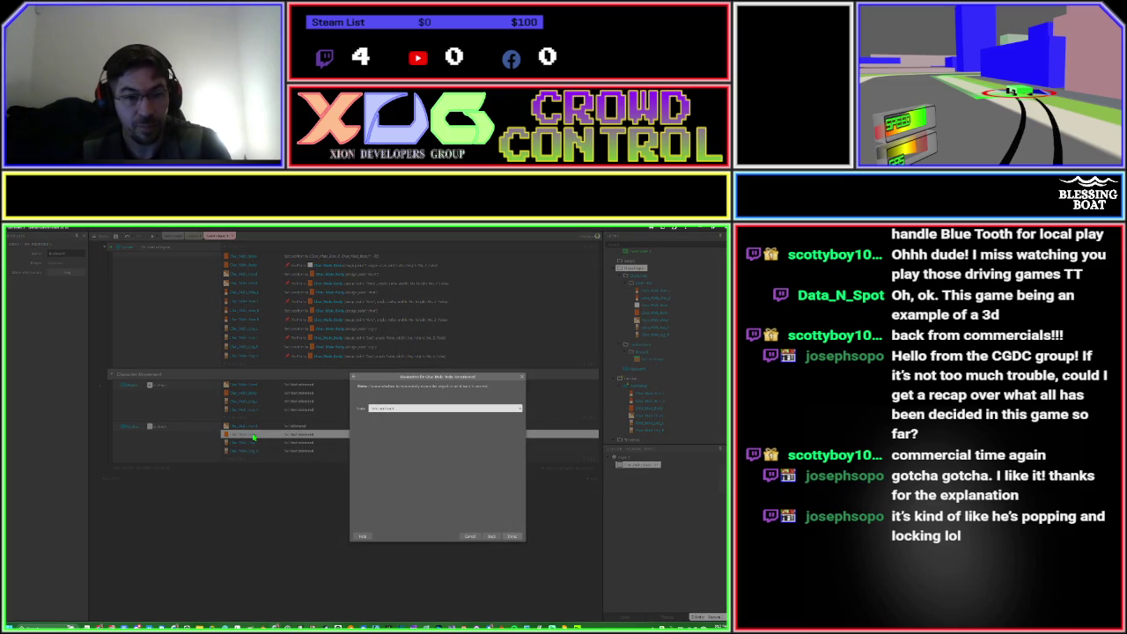
pyautogui.click(512, 538)
pyautogui.doubleClick(304, 443)
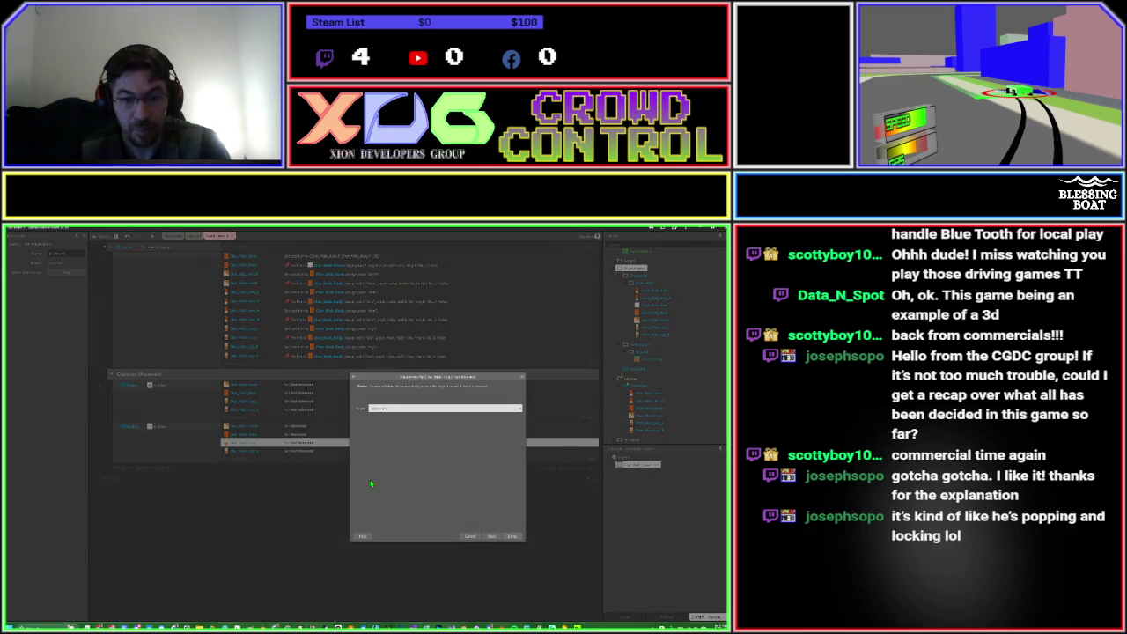
pyautogui.click(510, 536)
pyautogui.doubleClick(305, 450)
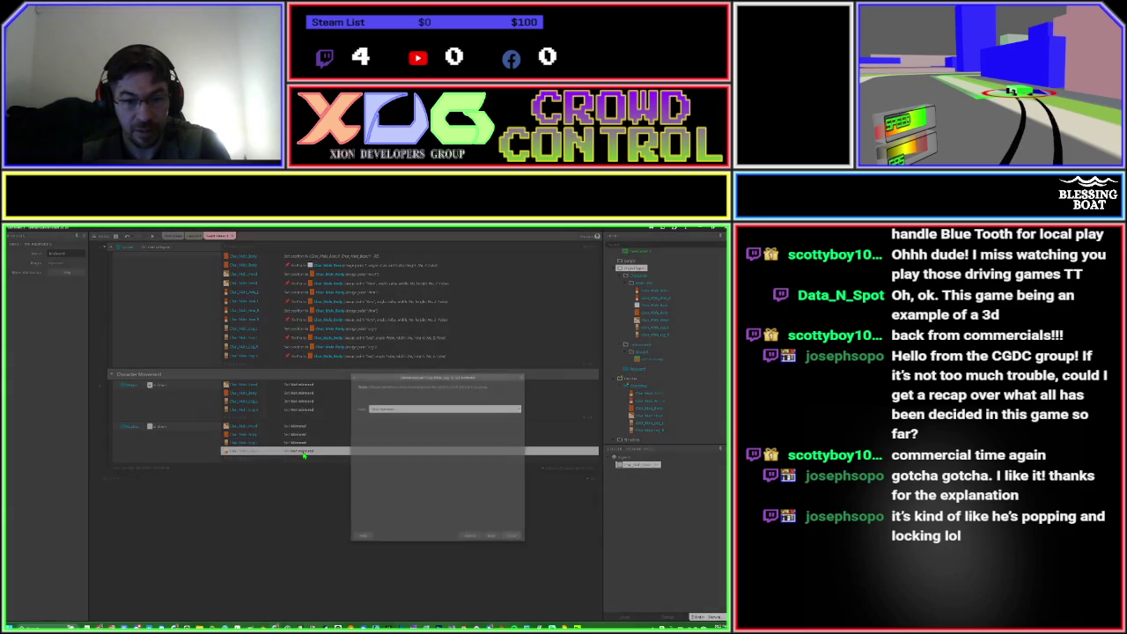
pyautogui.click(511, 537)
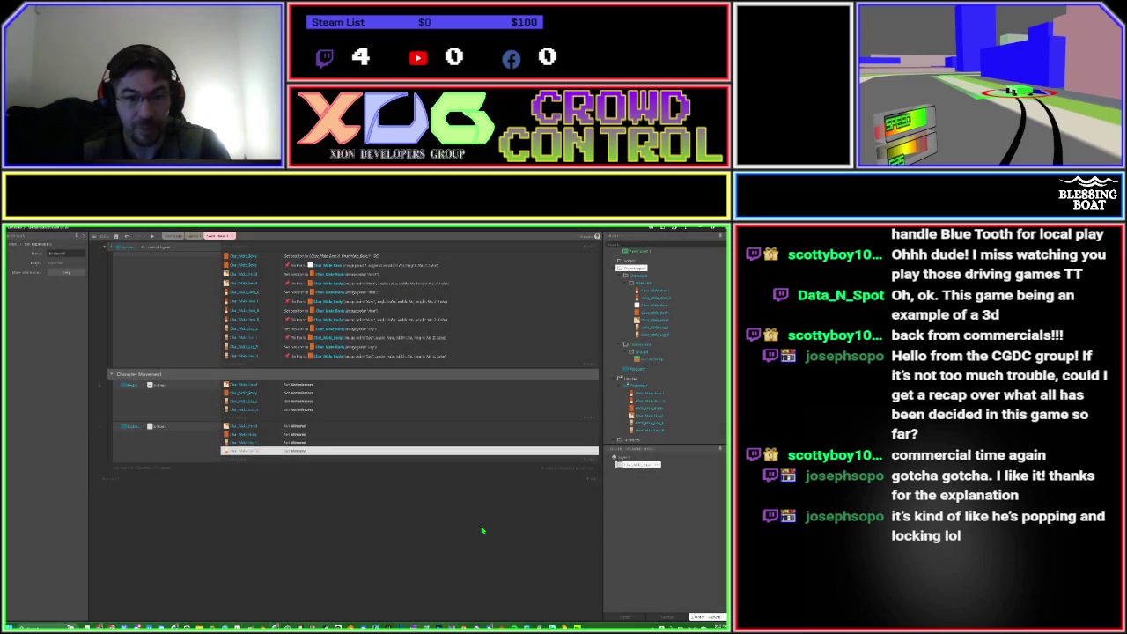
pyautogui.click(153, 238)
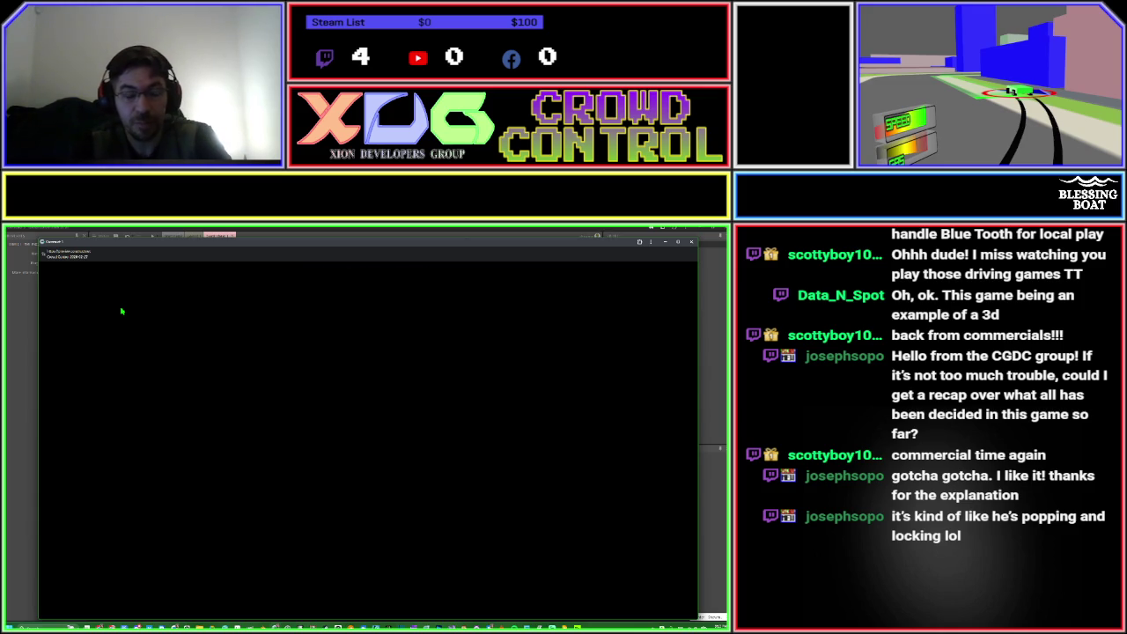
# Walk the character right and left repeatedly in the running preview.
pyautogui.press('Right')
pyautogui.press('Left')
pyautogui.press('Right')
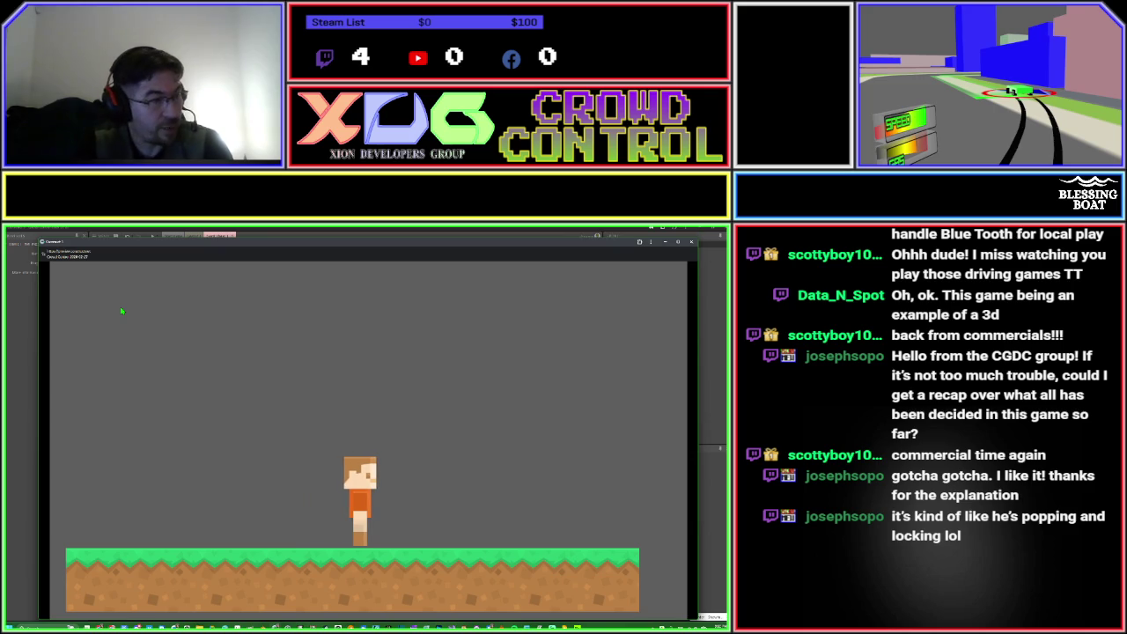
pyautogui.press('Left')
pyautogui.press('Right')
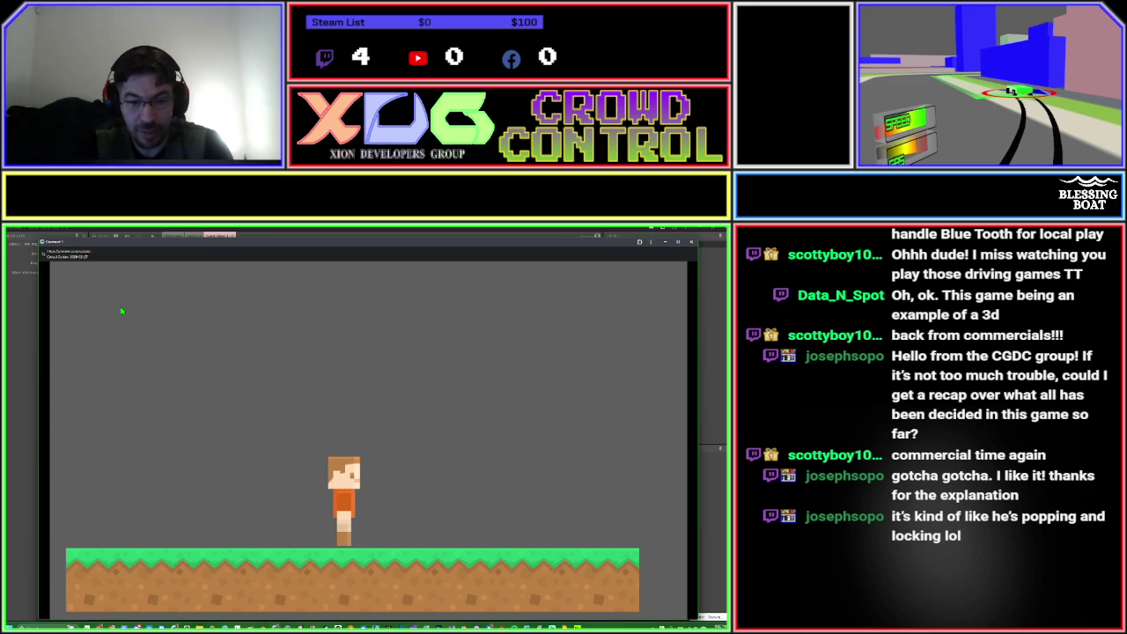
pyautogui.press('Left')
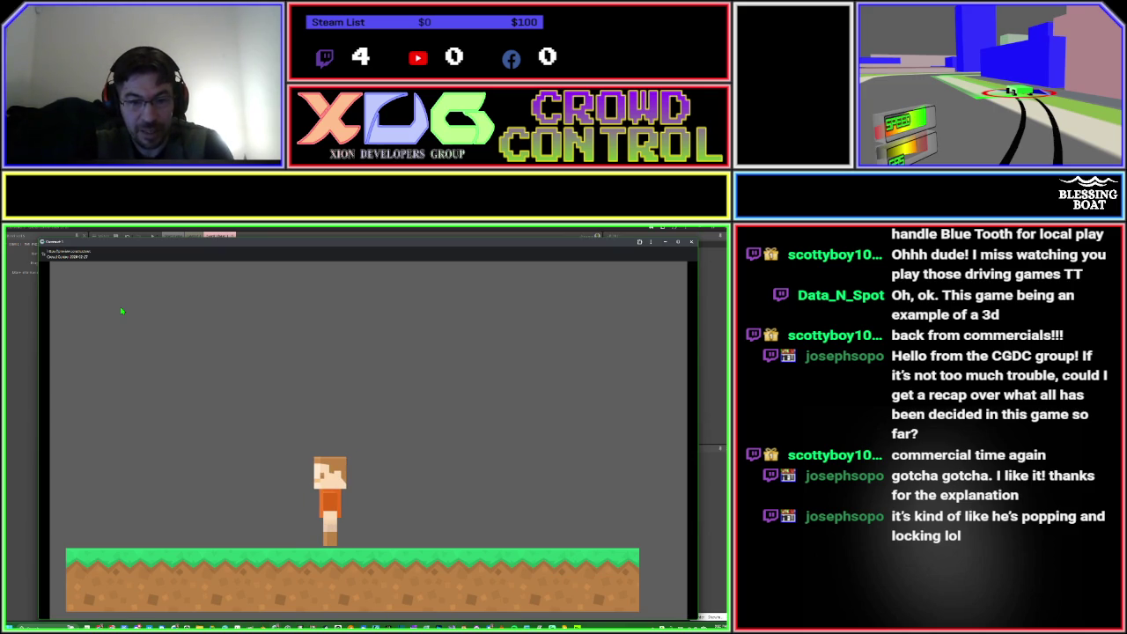
pyautogui.press('Right')
pyautogui.press('Left')
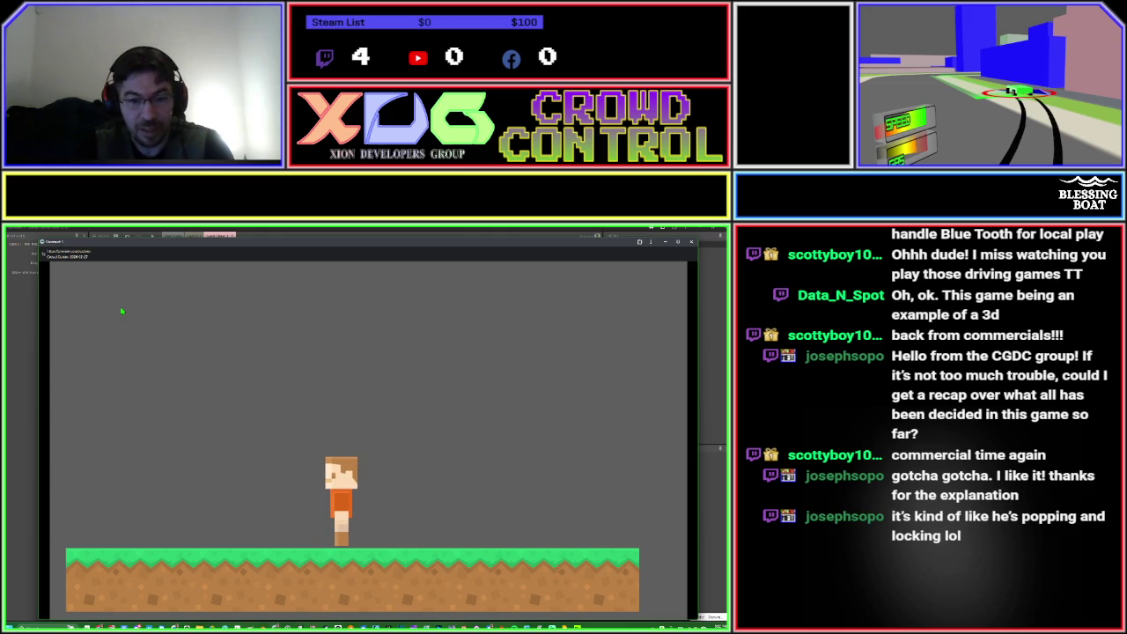
# Turn the character back and forth in small steps, then switch to File Explorer.
pyautogui.press('Right')
pyautogui.press('Left')
pyautogui.press('Right')
pyautogui.press('Left')
pyautogui.press('Right')
pyautogui.press('Left')
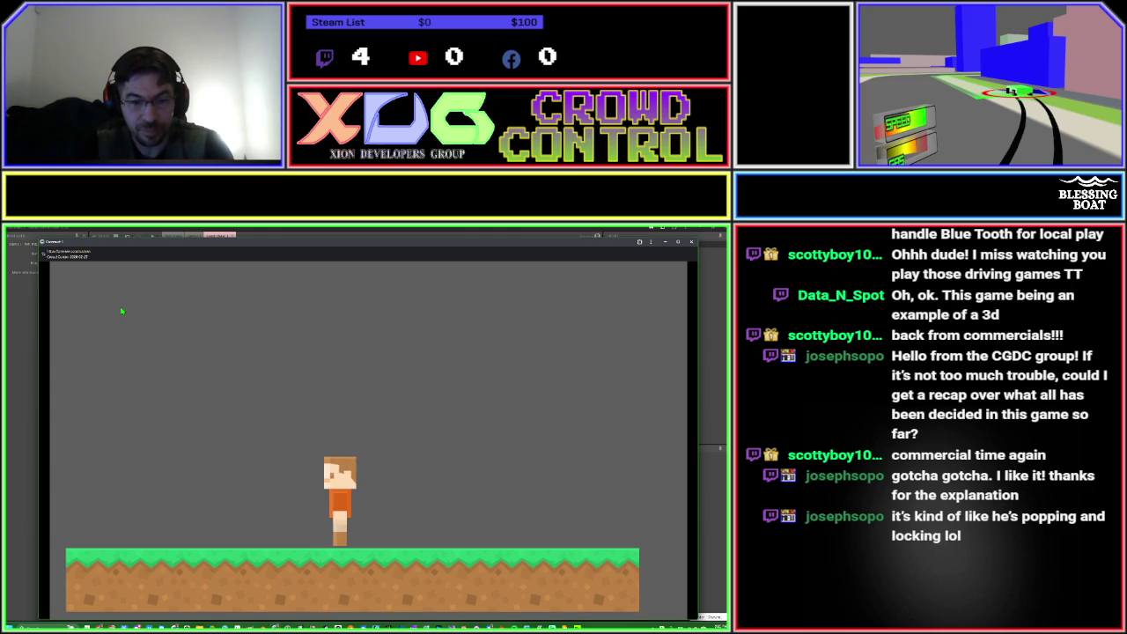
pyautogui.press('Right')
pyautogui.press('Left')
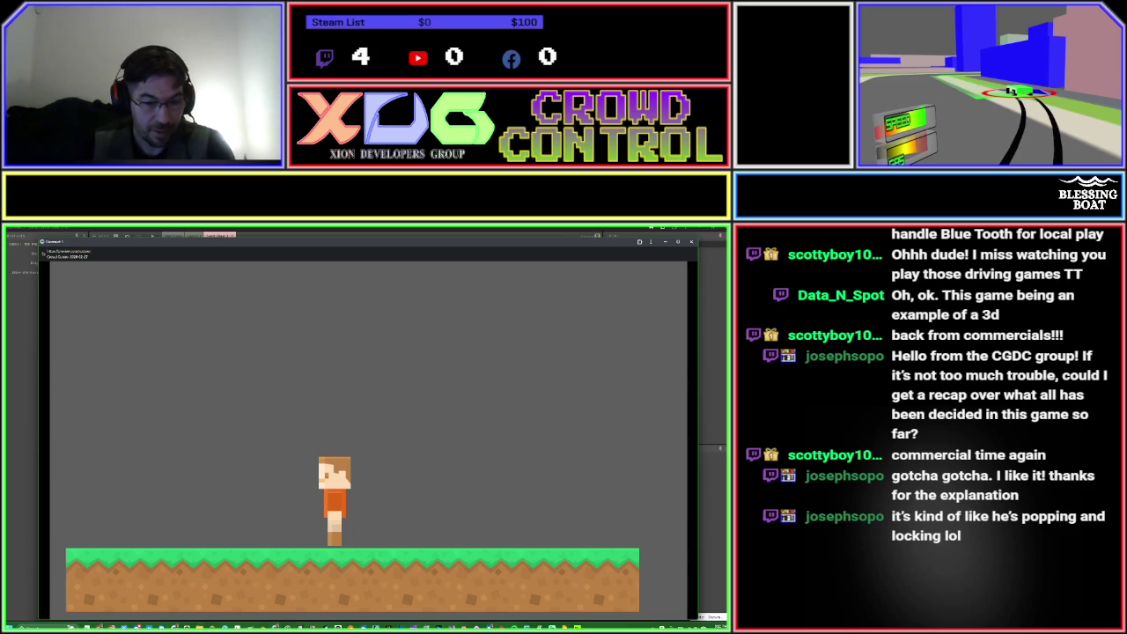
pyautogui.moveTo(202, 626)
pyautogui.click(200, 598)
# View the Kenney platformer screenshot zoomed in, then close the viewer and return to the preview.
pyautogui.click(65, 340)
pyautogui.doubleClick(57, 340)
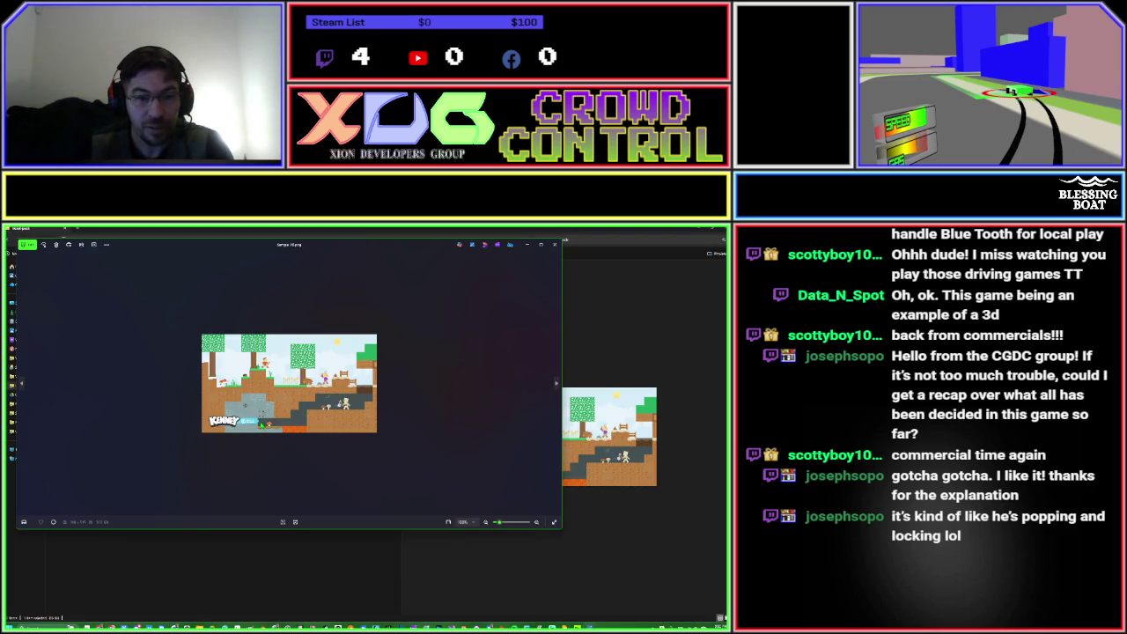
pyautogui.scroll(5, 260, 425)
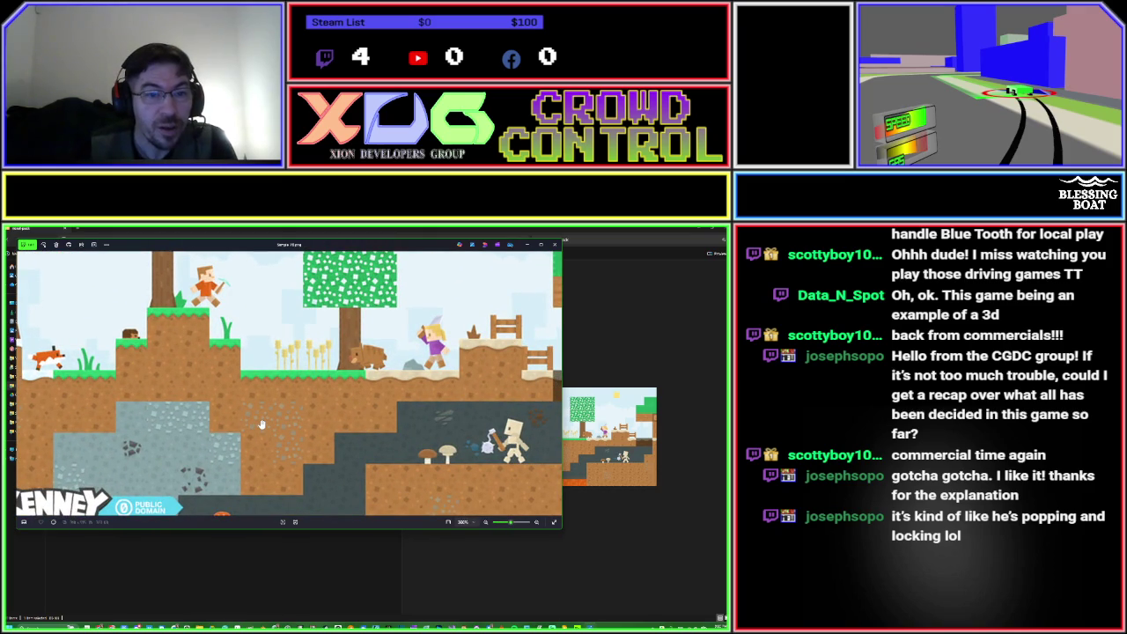
pyautogui.scroll(2, 216, 348)
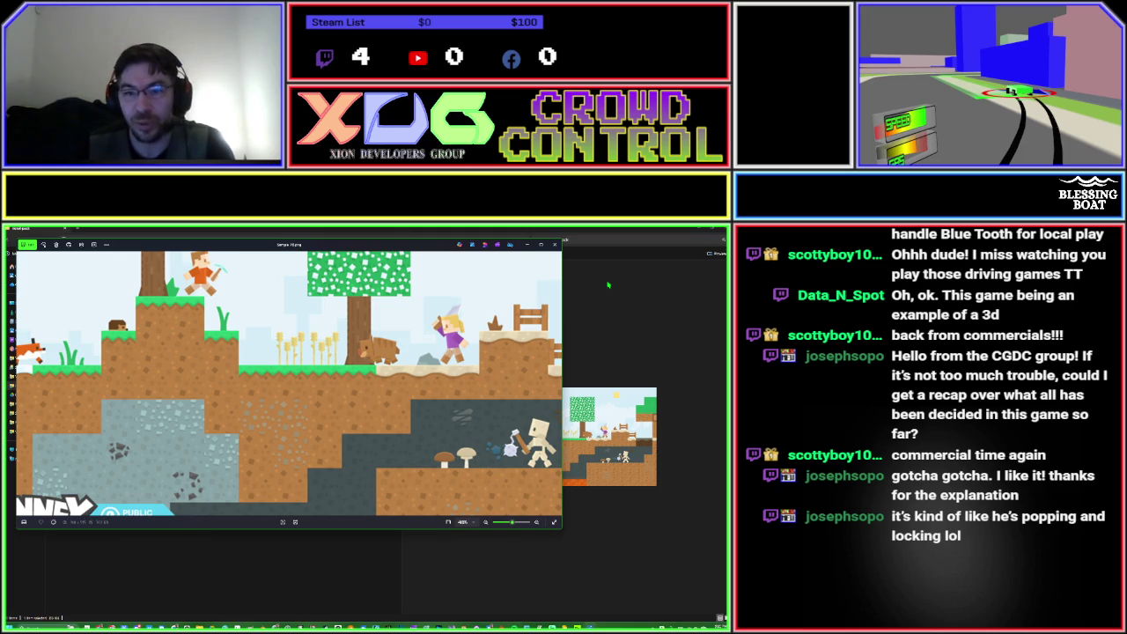
pyautogui.click(556, 245)
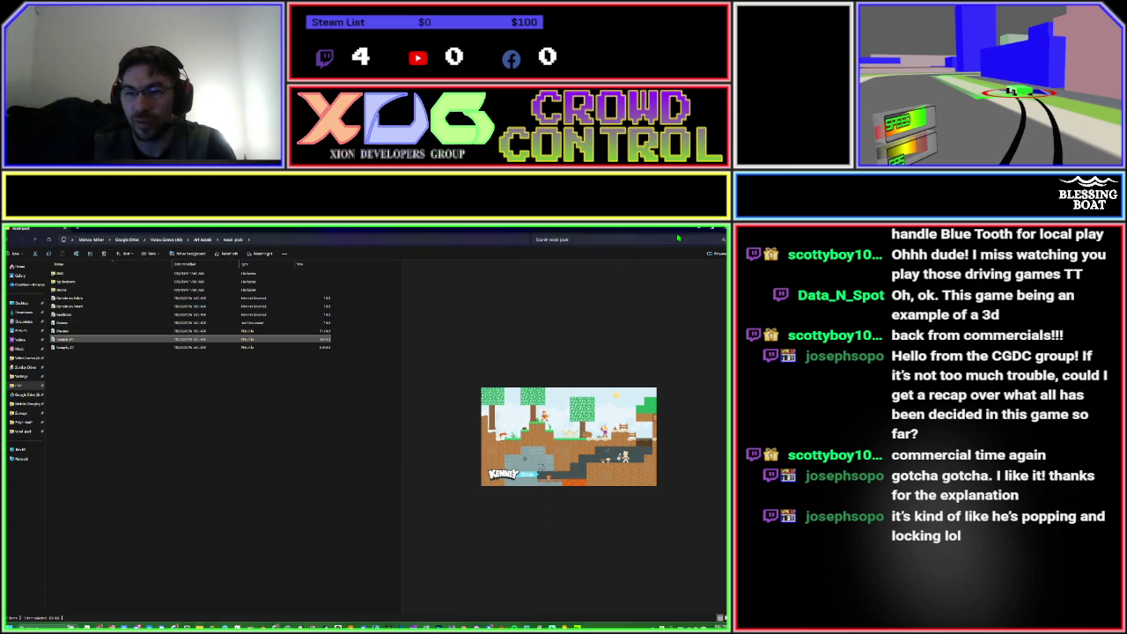
pyautogui.hotkey('alt', 'Tab')
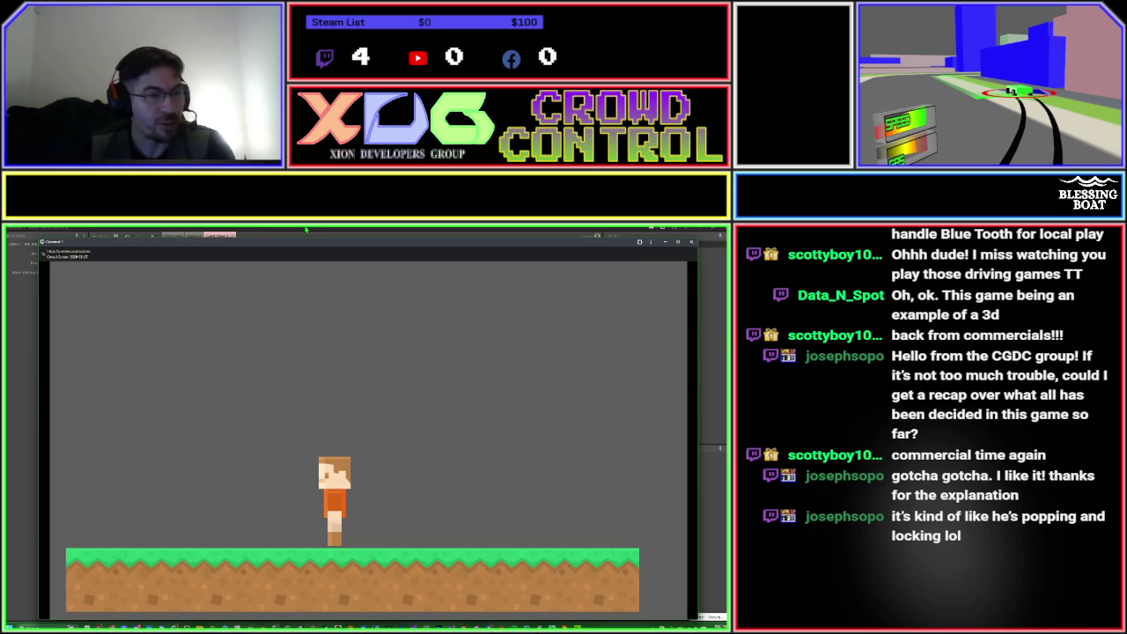
# Back in the editor, add the picked instance as a timeline track and zoom out to the arm and leg pieces.
pyautogui.hotkey('alt', 'Tab')
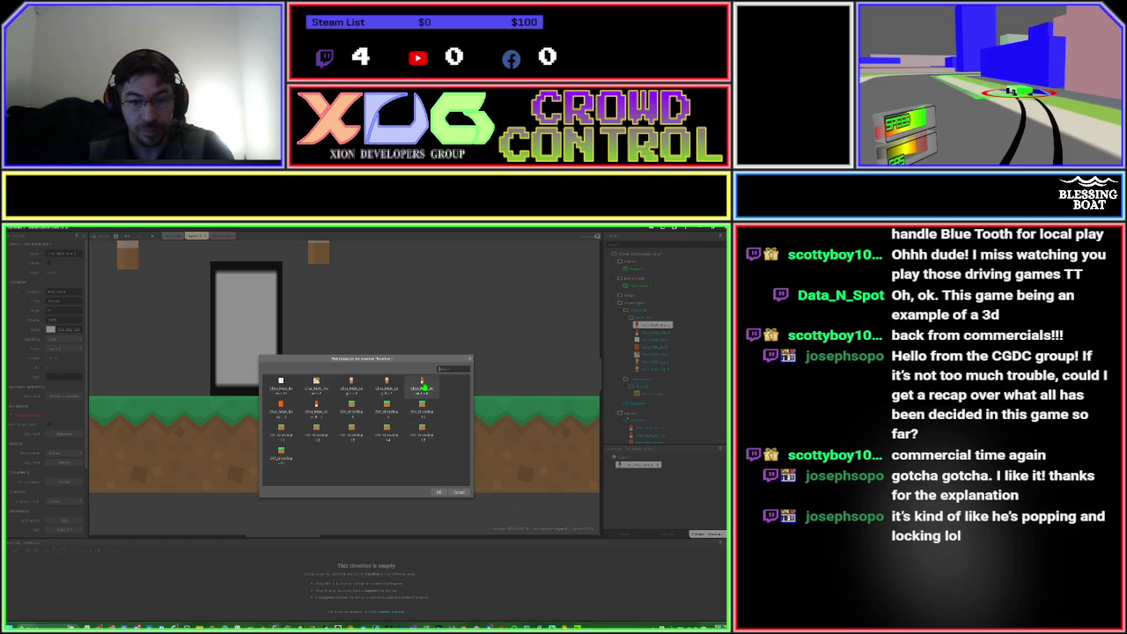
pyautogui.doubleClick(423, 388)
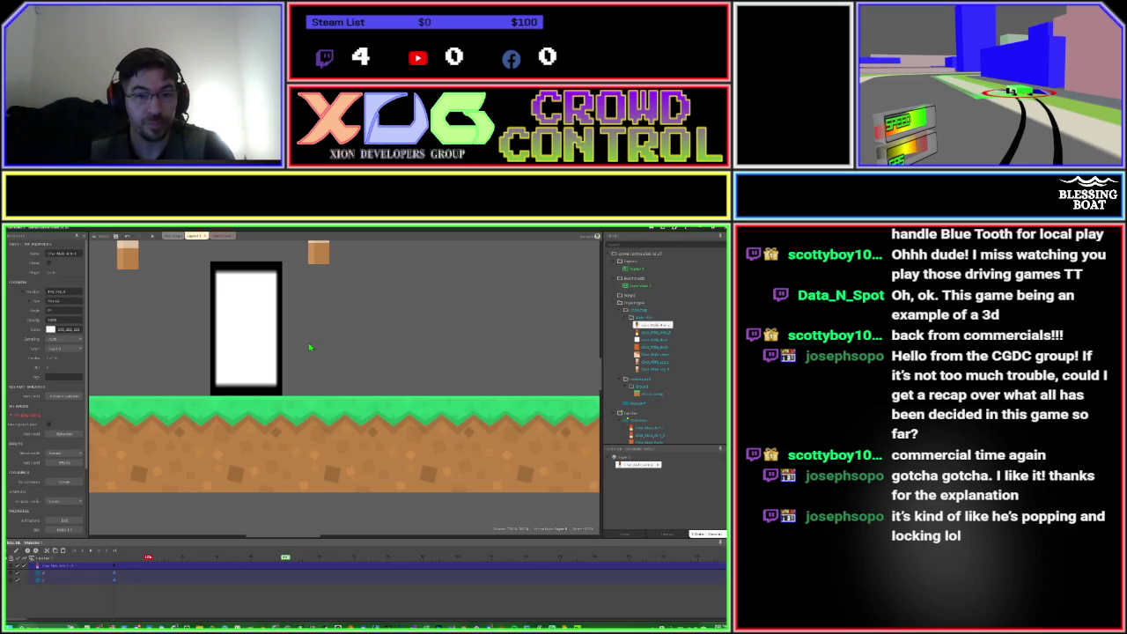
pyautogui.scroll(-3, 331, 364)
pyautogui.moveTo(331, 364)
pyautogui.mouseDown()
pyautogui.moveTo(345, 414)
pyautogui.moveTo(375, 433)
pyautogui.mouseUp()
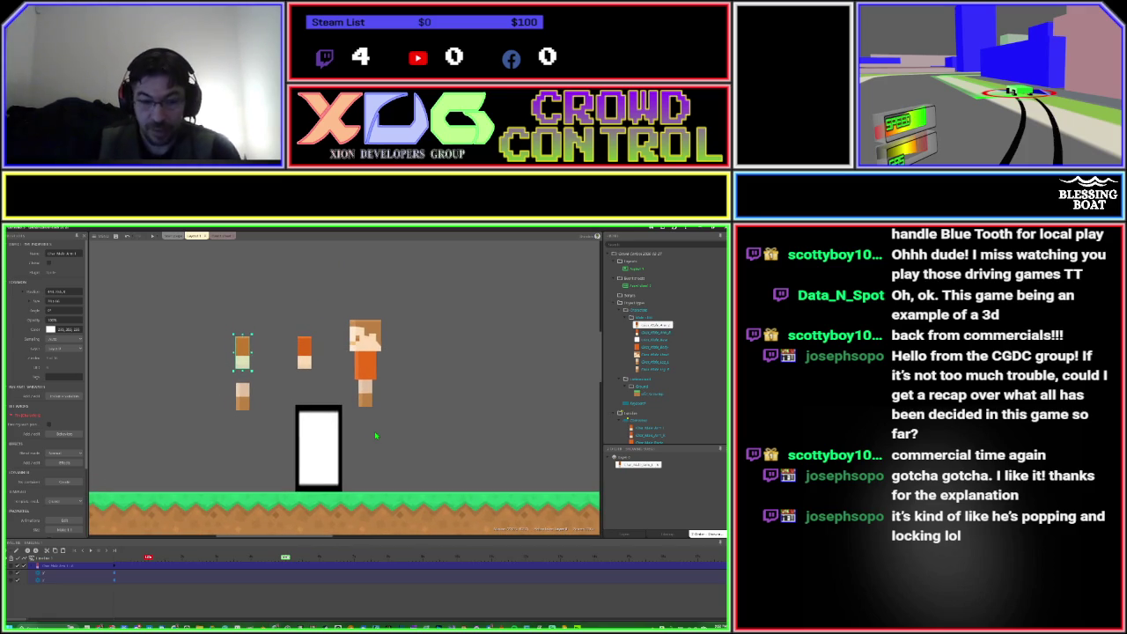
# Add the Angle property to the arm's timeline track.
pyautogui.rightClick(90, 571)
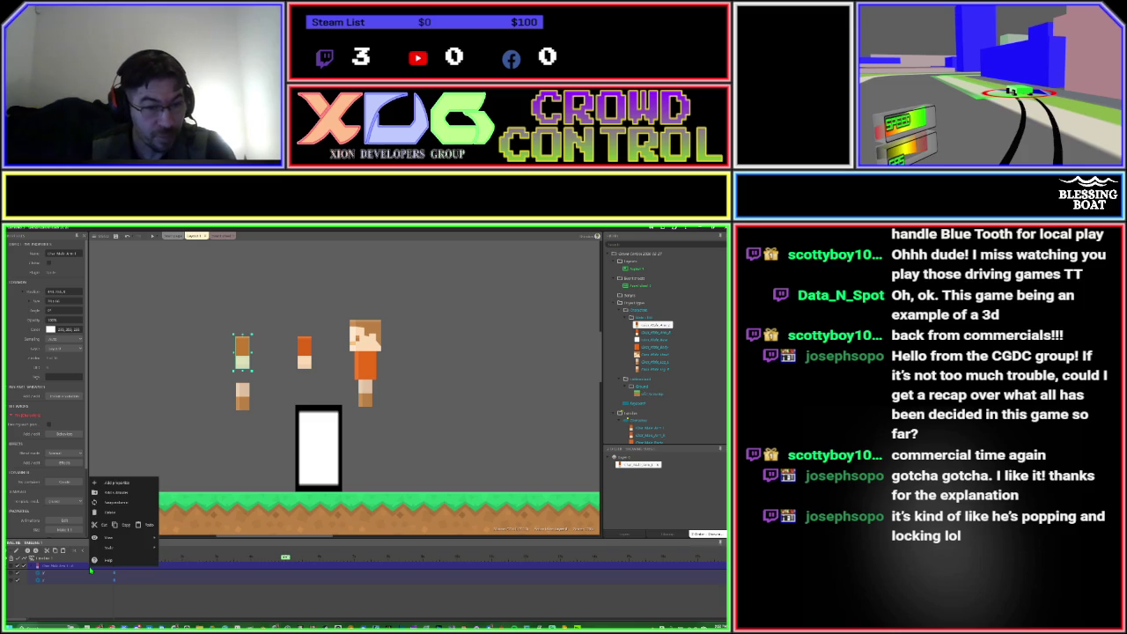
pyautogui.click(114, 484)
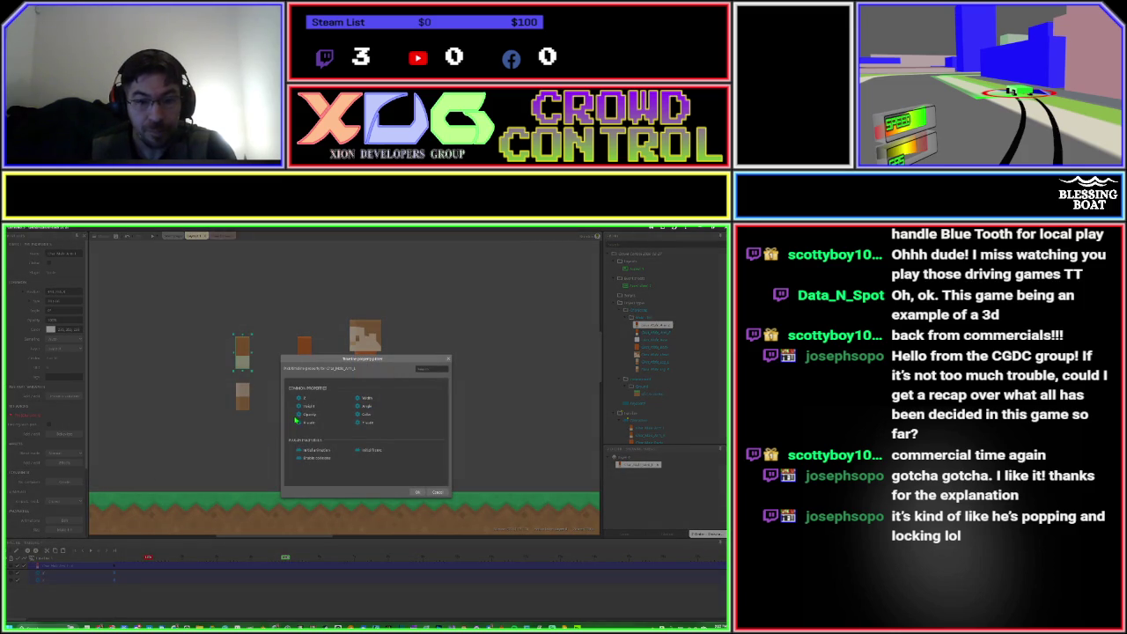
pyautogui.click(310, 411)
pyautogui.press('Return')
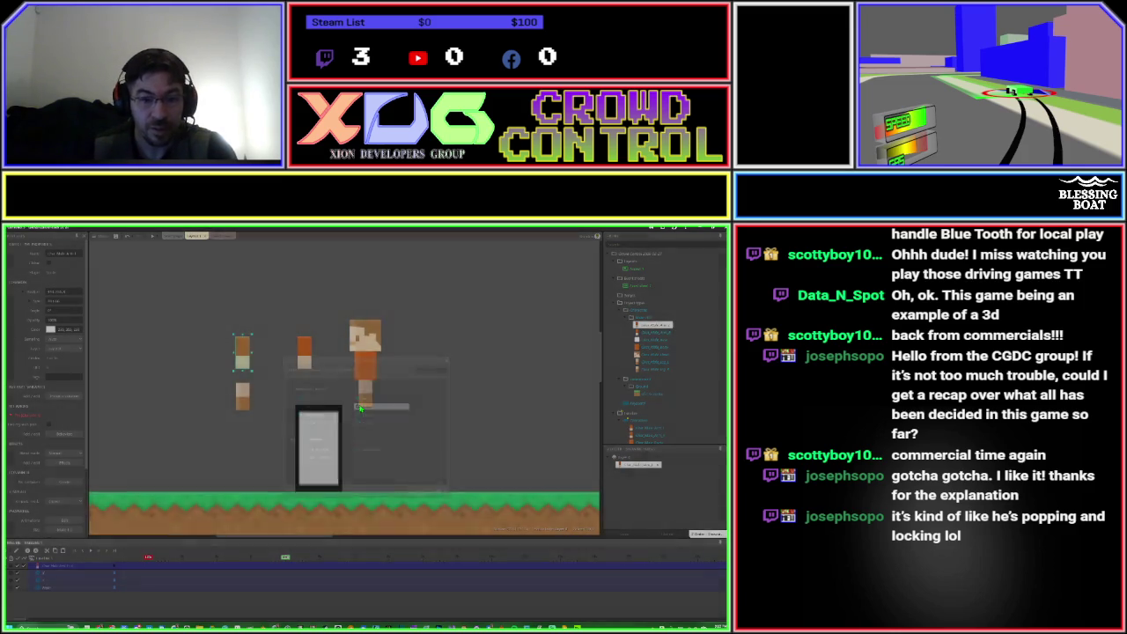
# Delete the two extra property tracks, leaving only Angle, and move the playhead later.
pyautogui.rightClick(69, 576)
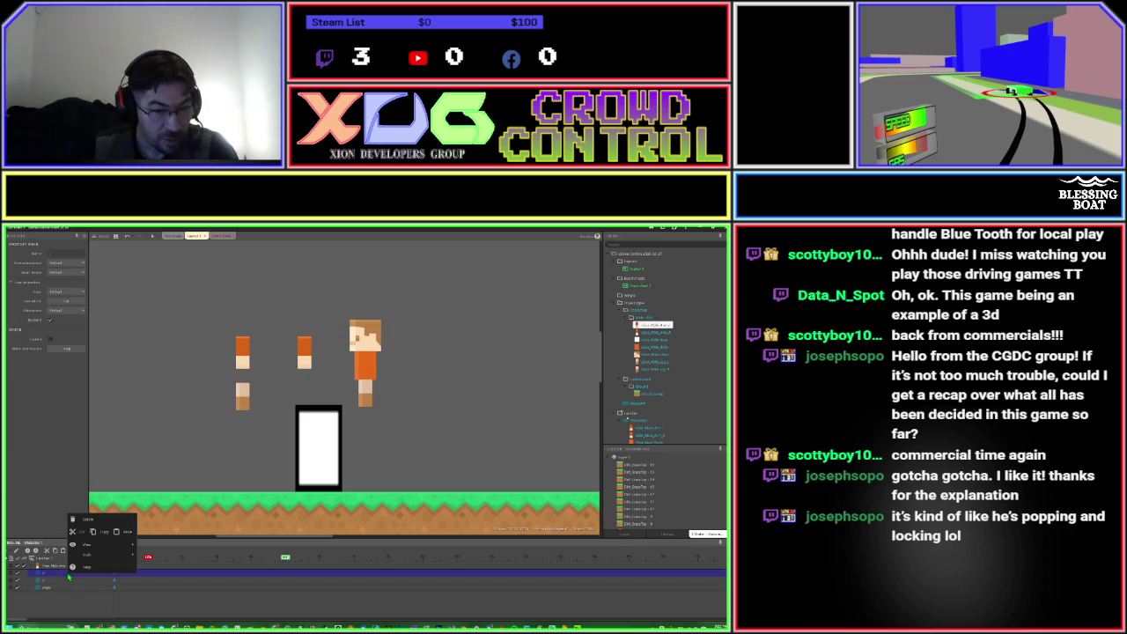
pyautogui.click(84, 529)
pyautogui.rightClick(64, 577)
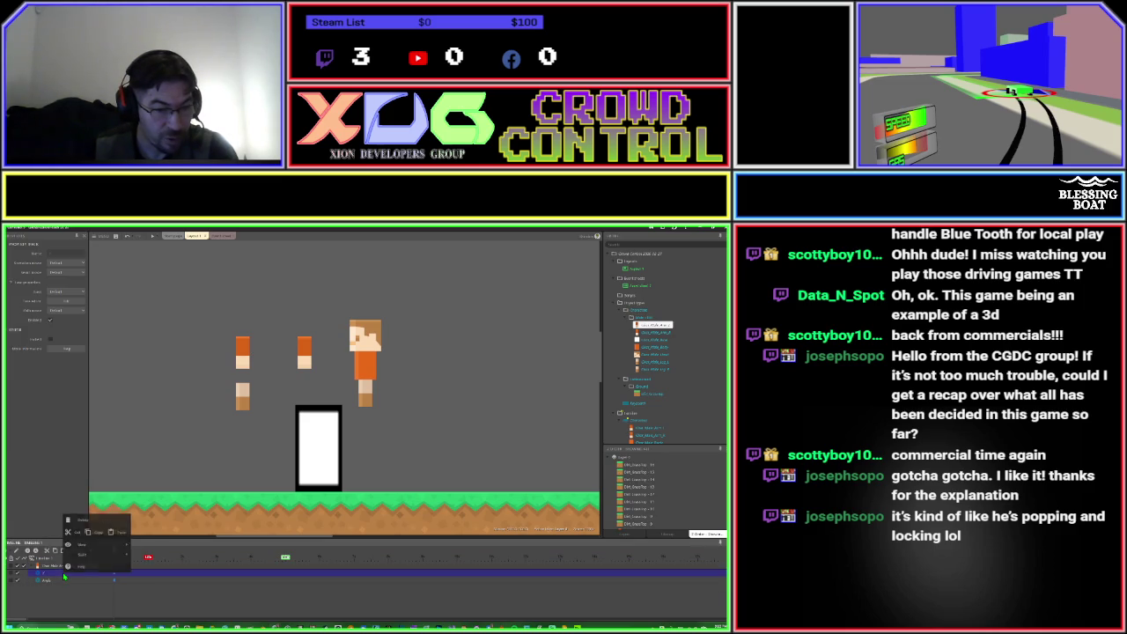
pyautogui.click(82, 524)
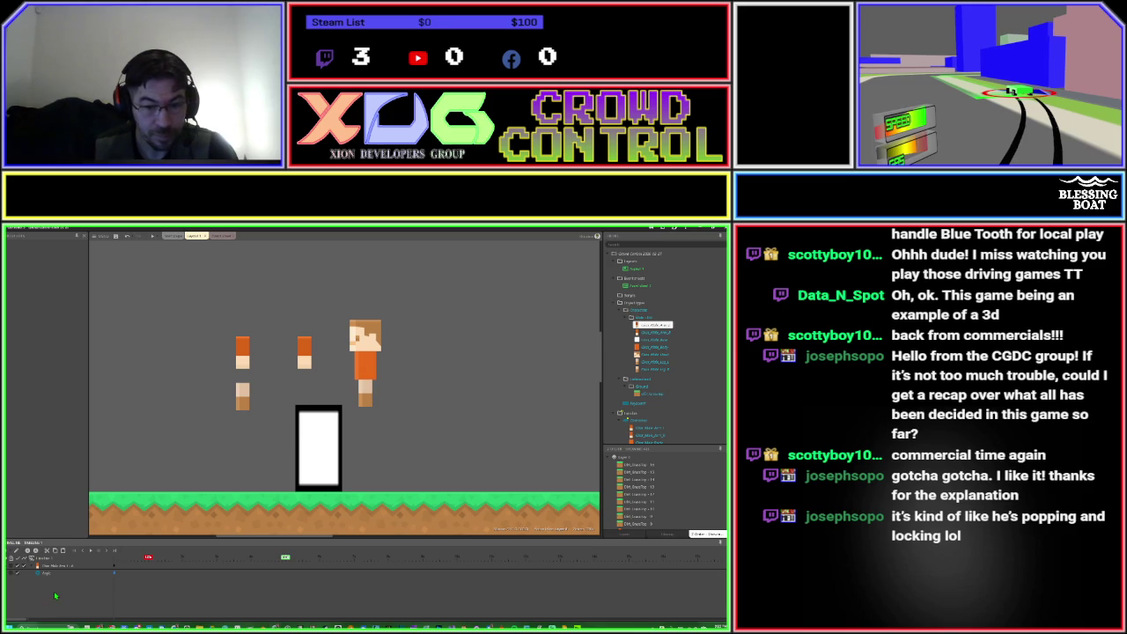
pyautogui.moveTo(149, 557)
pyautogui.mouseDown()
pyautogui.moveTo(175, 572)
pyautogui.moveTo(147, 572)
pyautogui.mouseUp()
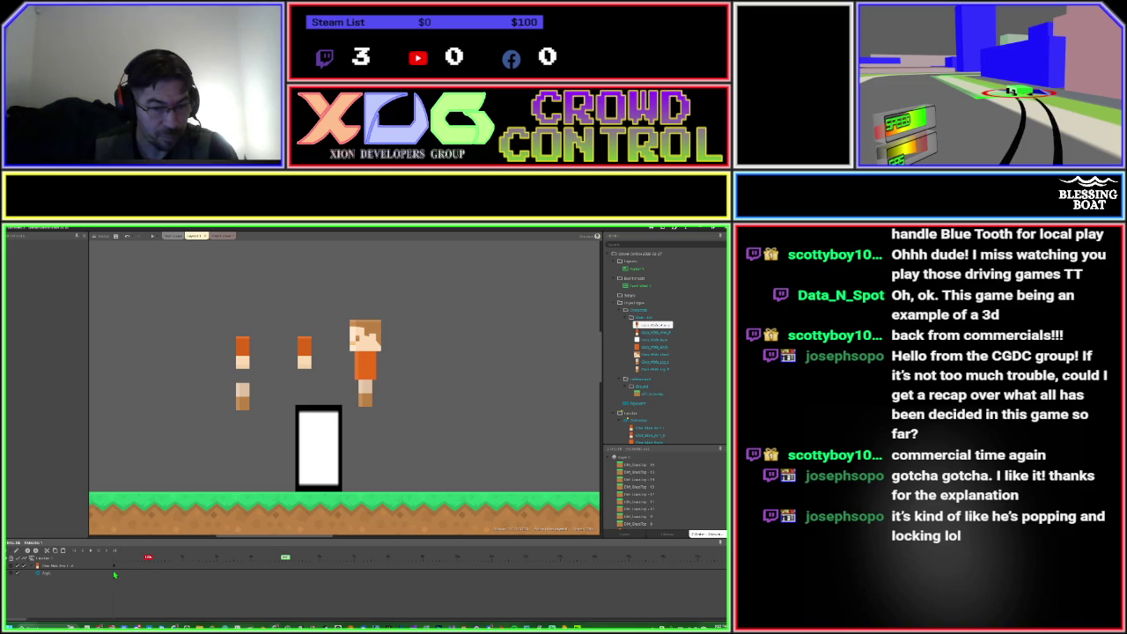
# Rotate the upper arm piece diagonally and record a keyframe for its angle.
pyautogui.click(116, 576)
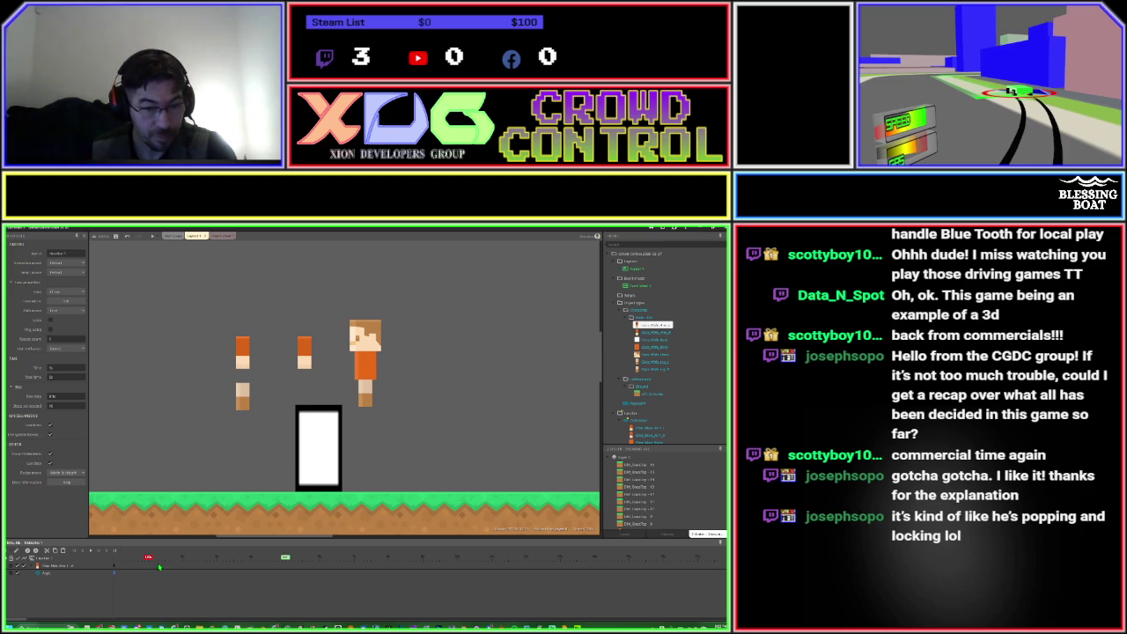
pyautogui.click(241, 366)
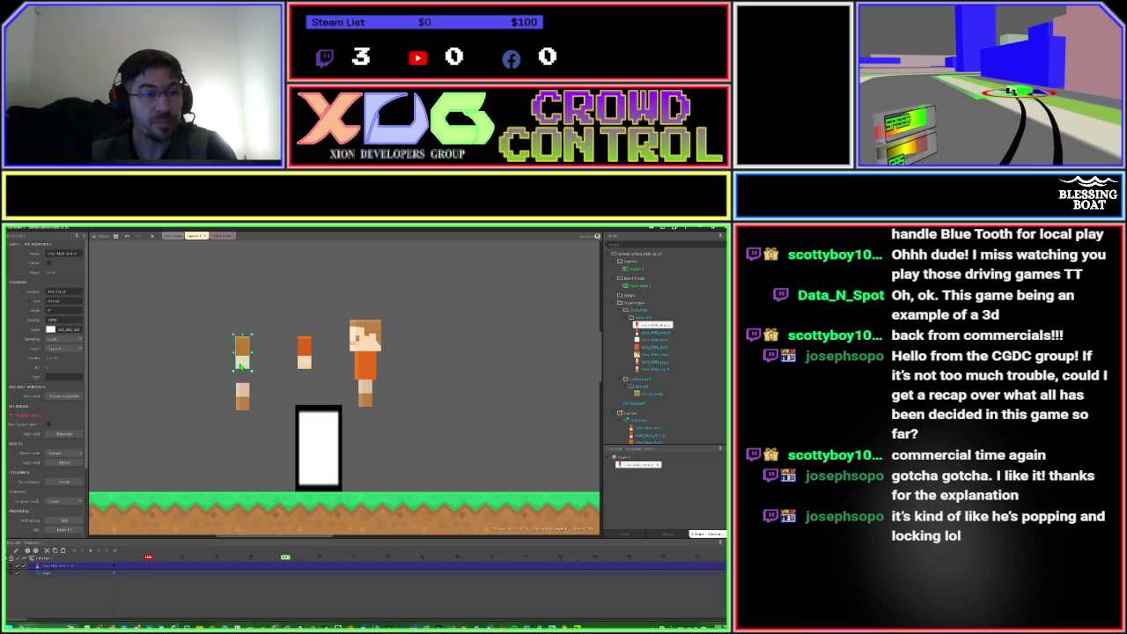
pyautogui.moveTo(241, 367); pyautogui.dragTo(216, 370)
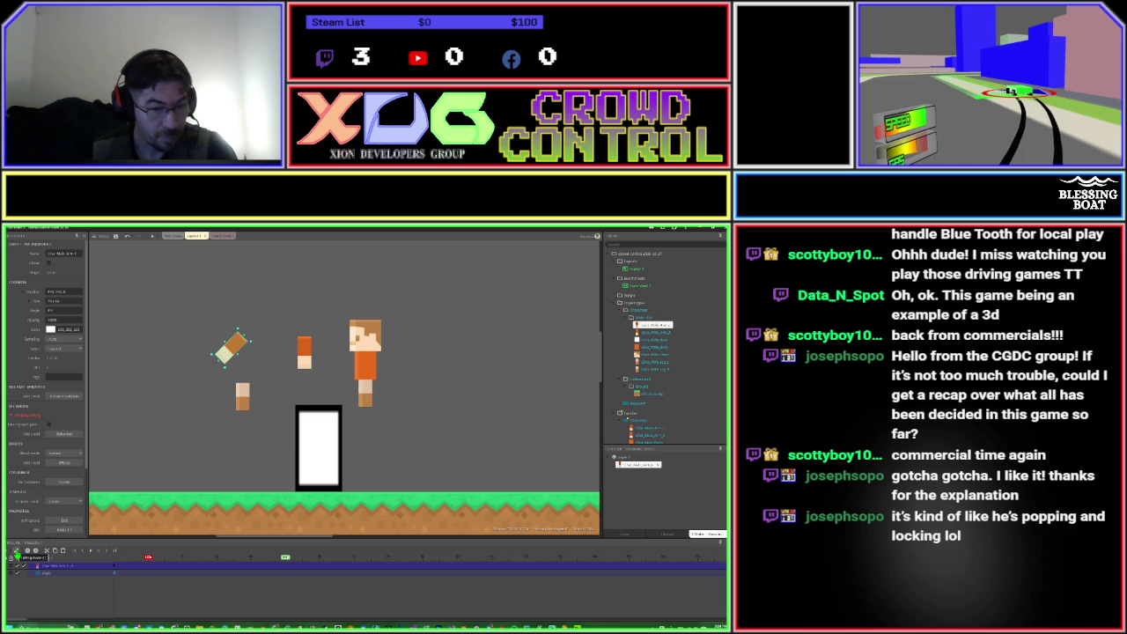
pyautogui.click(18, 553)
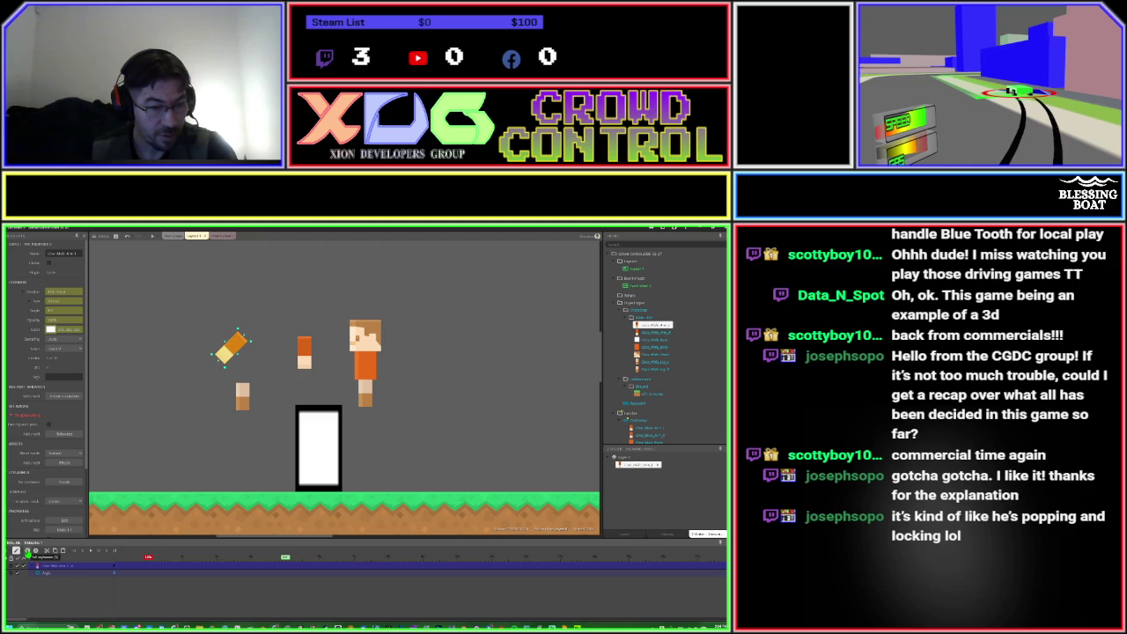
pyautogui.click(26, 552)
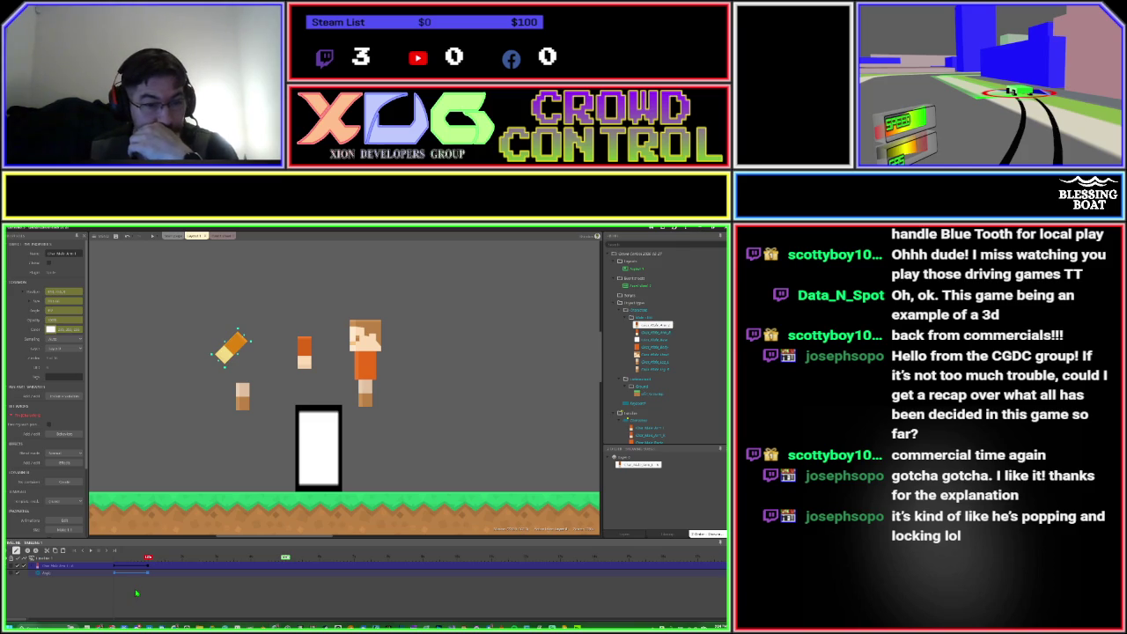
# Play the timeline and step between the arm's keyframes.
pyautogui.click(91, 551)
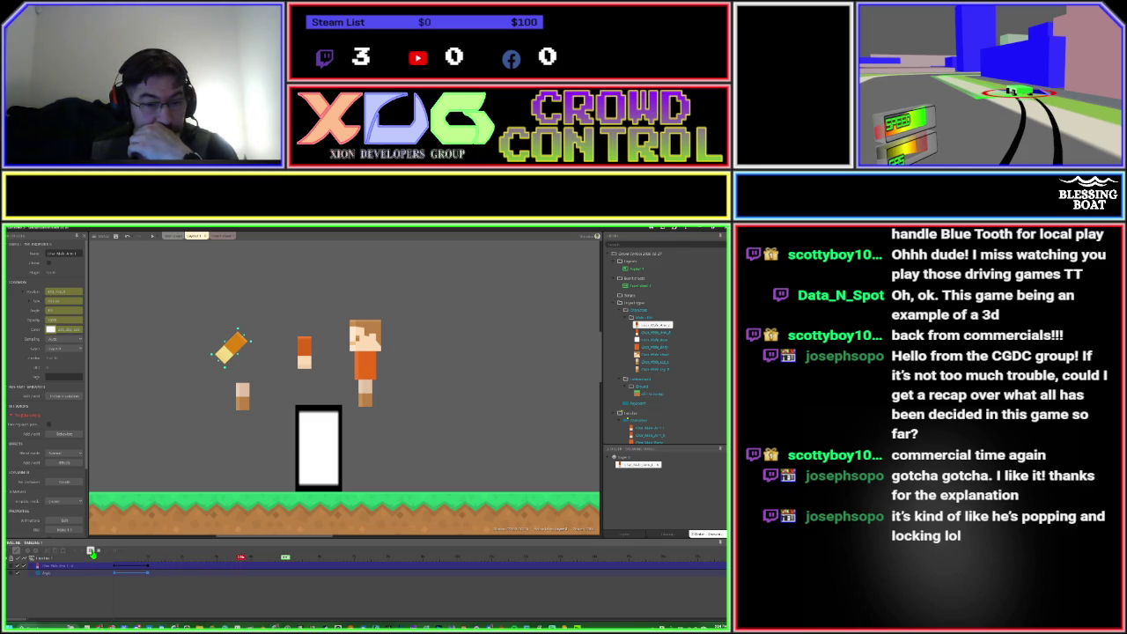
pyautogui.click(93, 554)
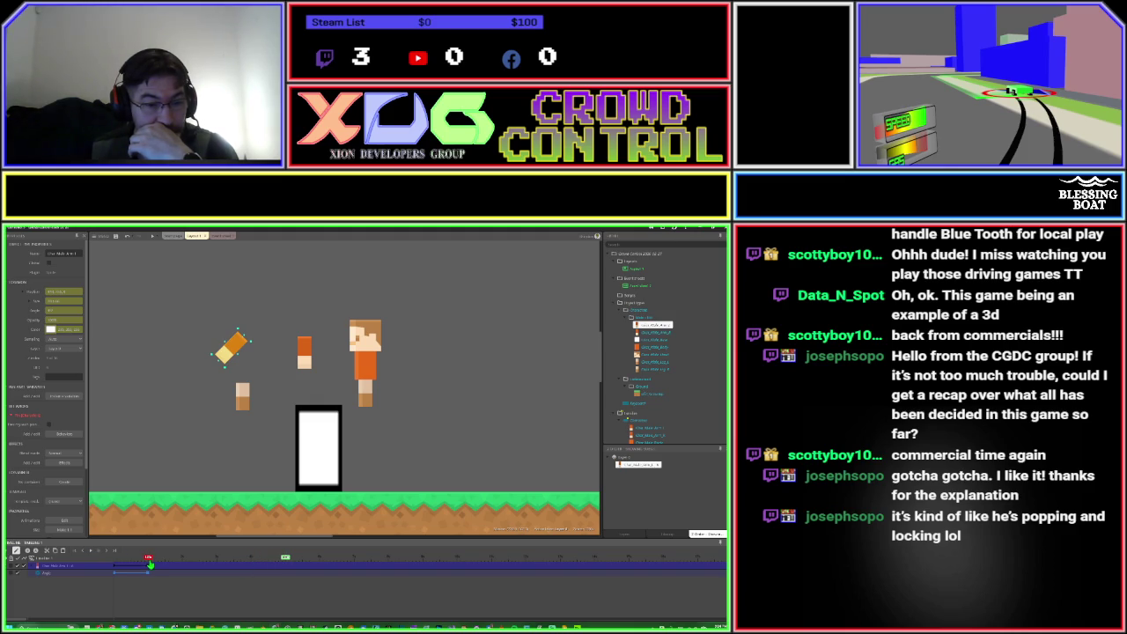
pyautogui.moveTo(148, 557); pyautogui.dragTo(115, 559)
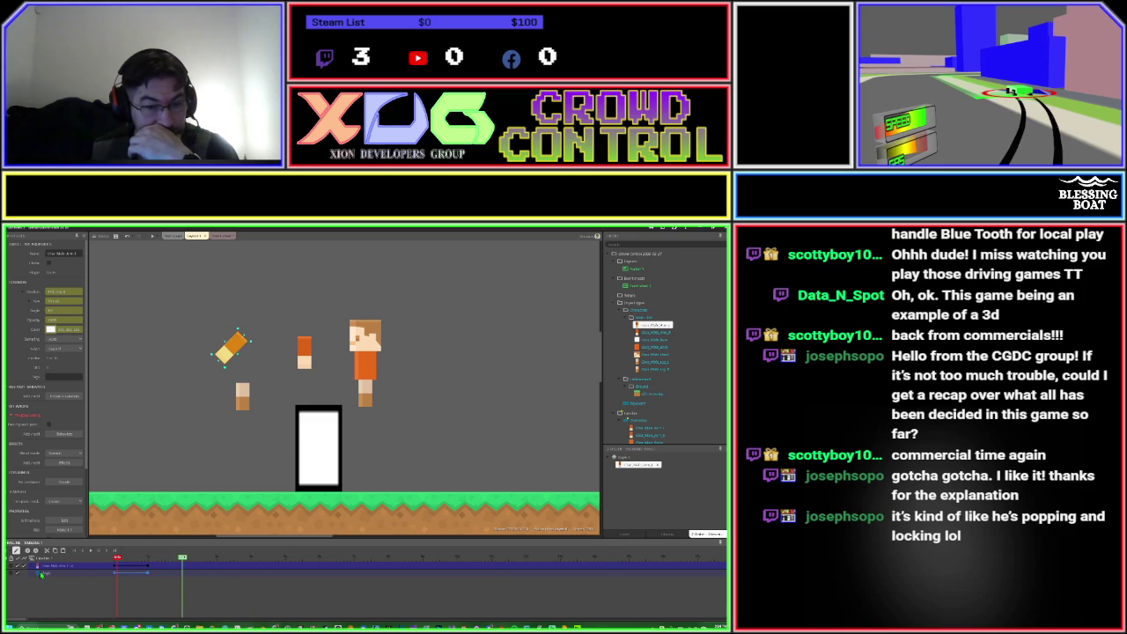
pyautogui.click(89, 551)
pyautogui.click(90, 551)
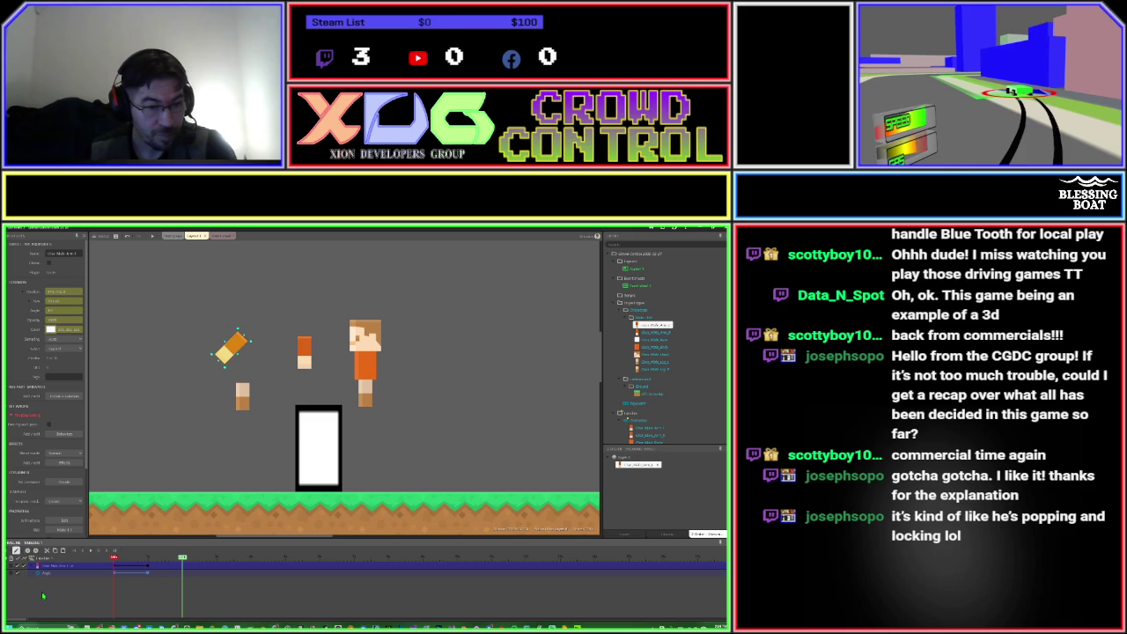
# At a later timeline position, rotate the arm piece the opposite way.
pyautogui.moveTo(113, 558); pyautogui.dragTo(182, 557)
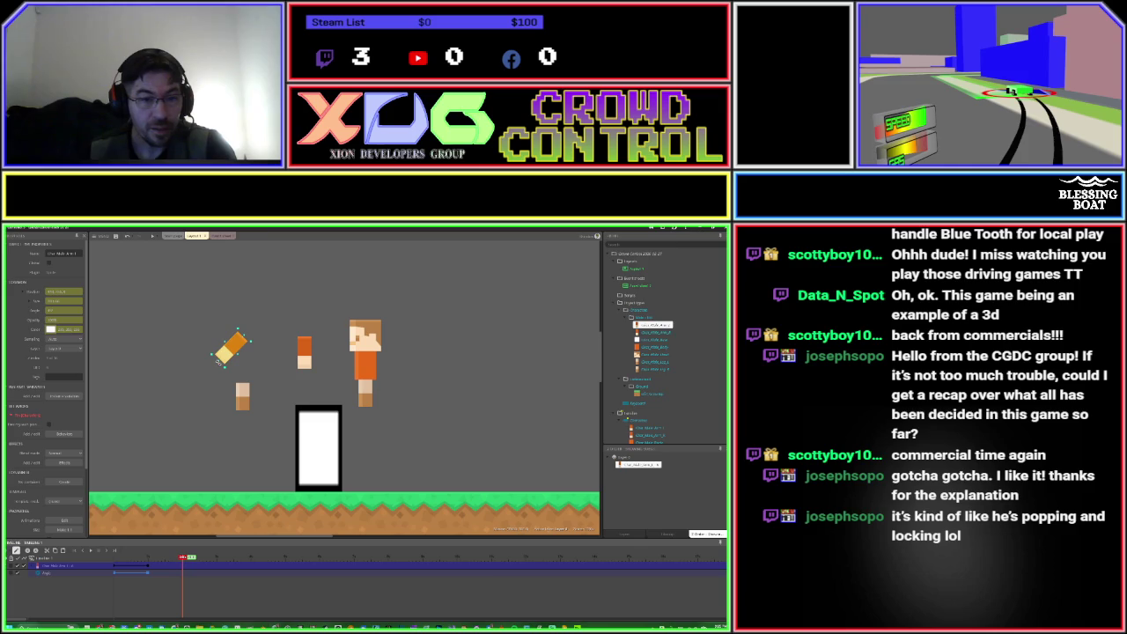
pyautogui.moveTo(218, 361); pyautogui.dragTo(266, 370)
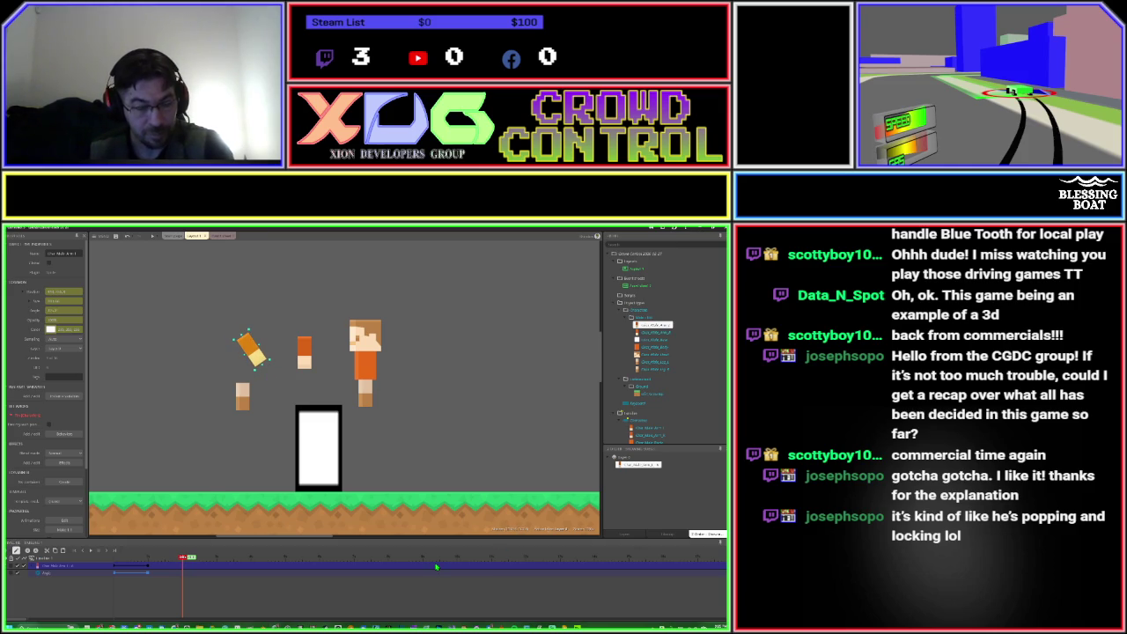
pyautogui.press('super')
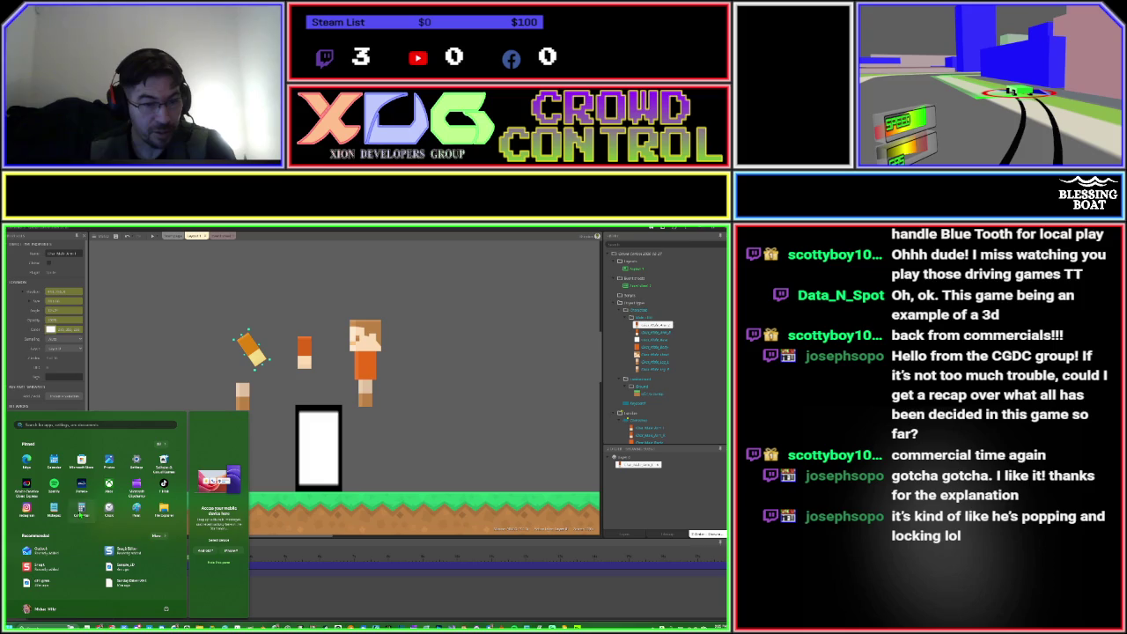
# Enter a new Angle value for the arm, keyframe it, then scrub back and play the swing.
pyautogui.click(401, 489)
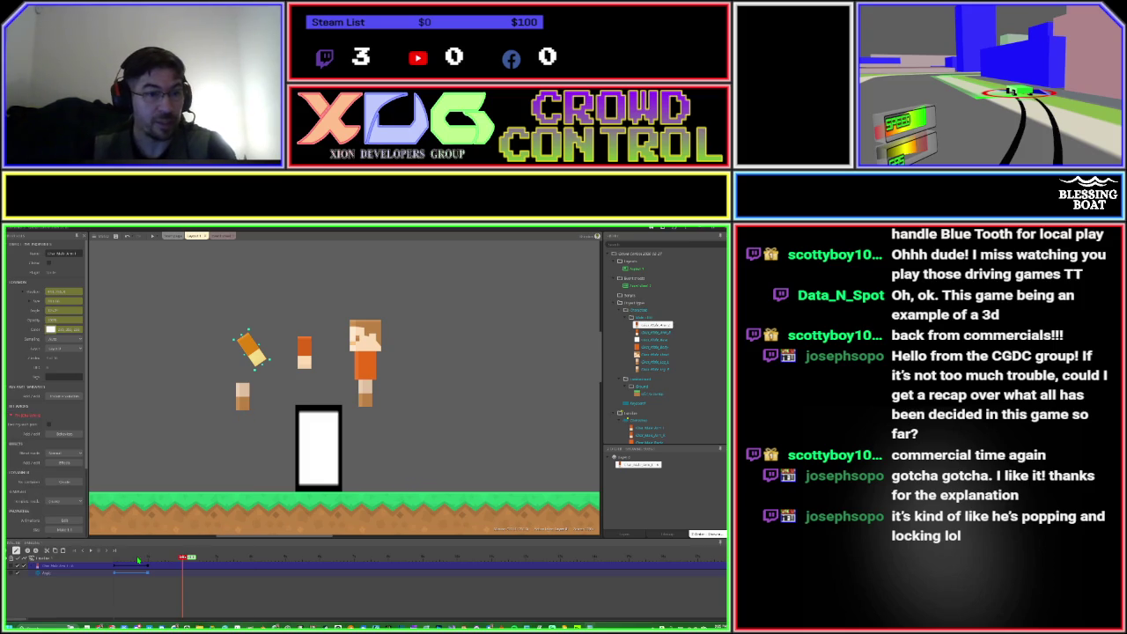
pyautogui.click(65, 310)
pyautogui.press('BackSpace')
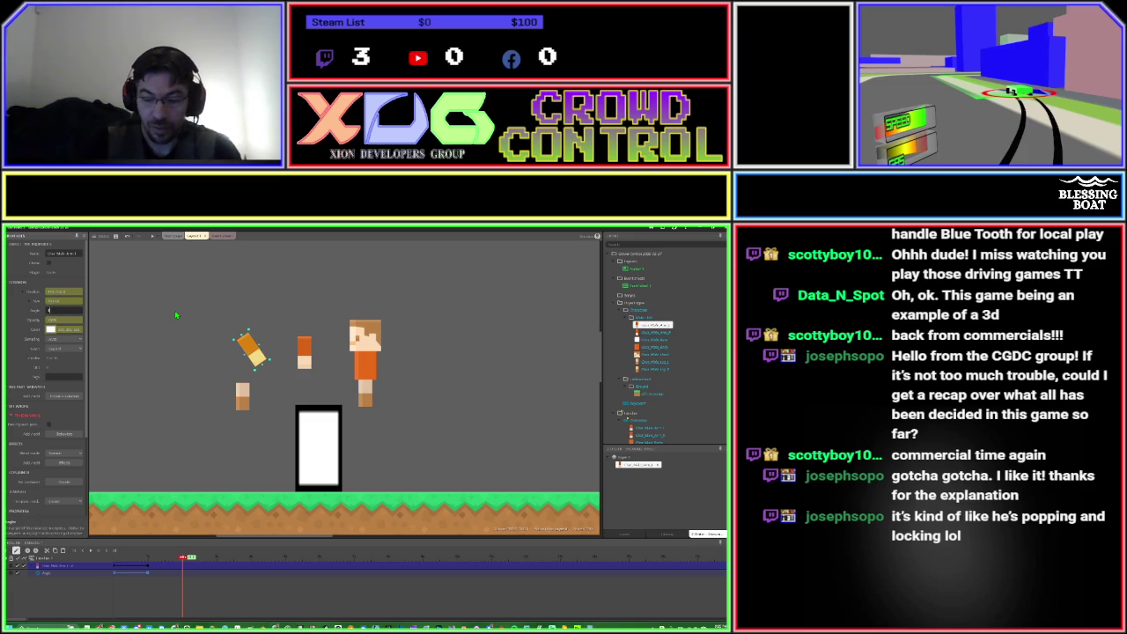
pyautogui.press('Tab')
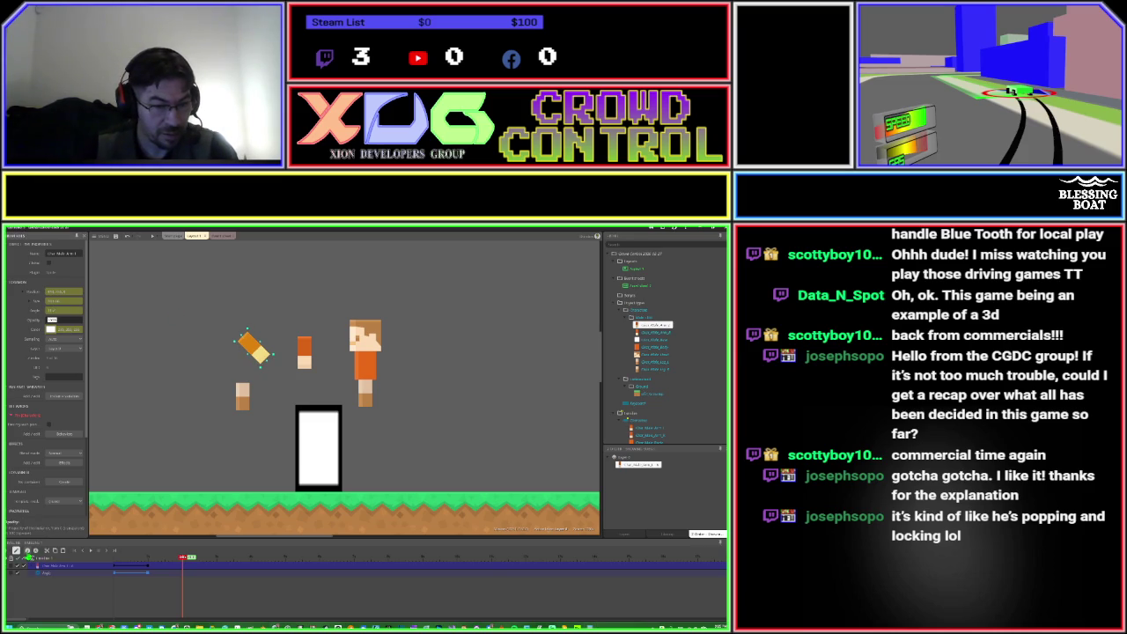
pyautogui.click(28, 558)
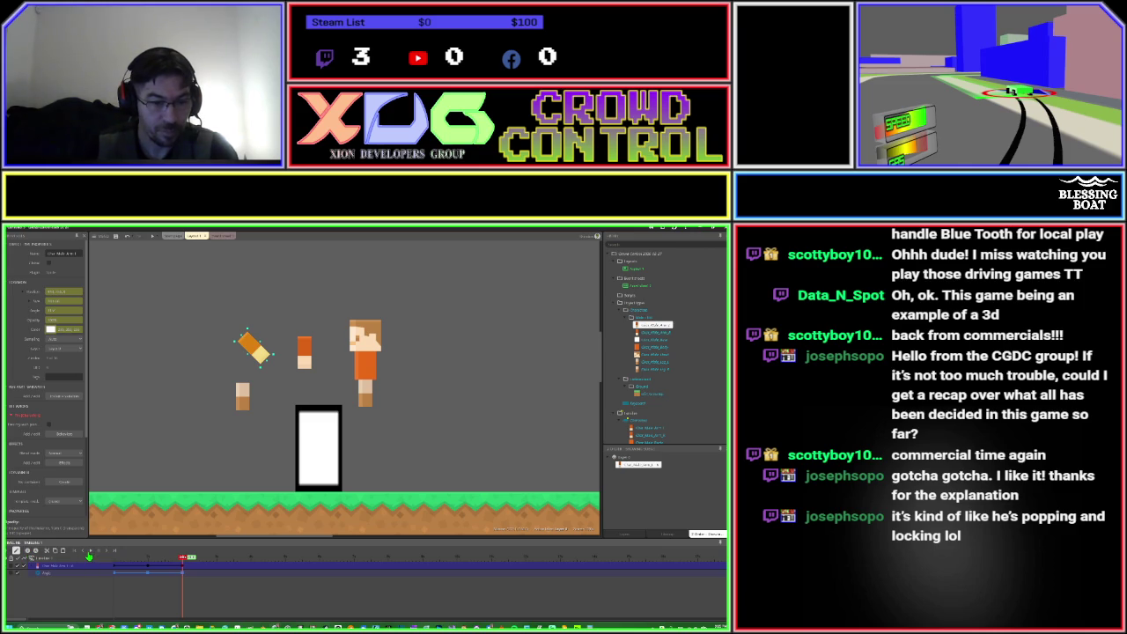
pyautogui.moveTo(181, 557)
pyautogui.mouseDown()
pyautogui.moveTo(112, 559)
pyautogui.moveTo(182, 559)
pyautogui.moveTo(114, 558)
pyautogui.moveTo(180, 562)
pyautogui.moveTo(138, 577)
pyautogui.moveTo(114, 577)
pyautogui.moveTo(148, 559)
pyautogui.moveTo(109, 559)
pyautogui.mouseUp()
pyautogui.press('Return')
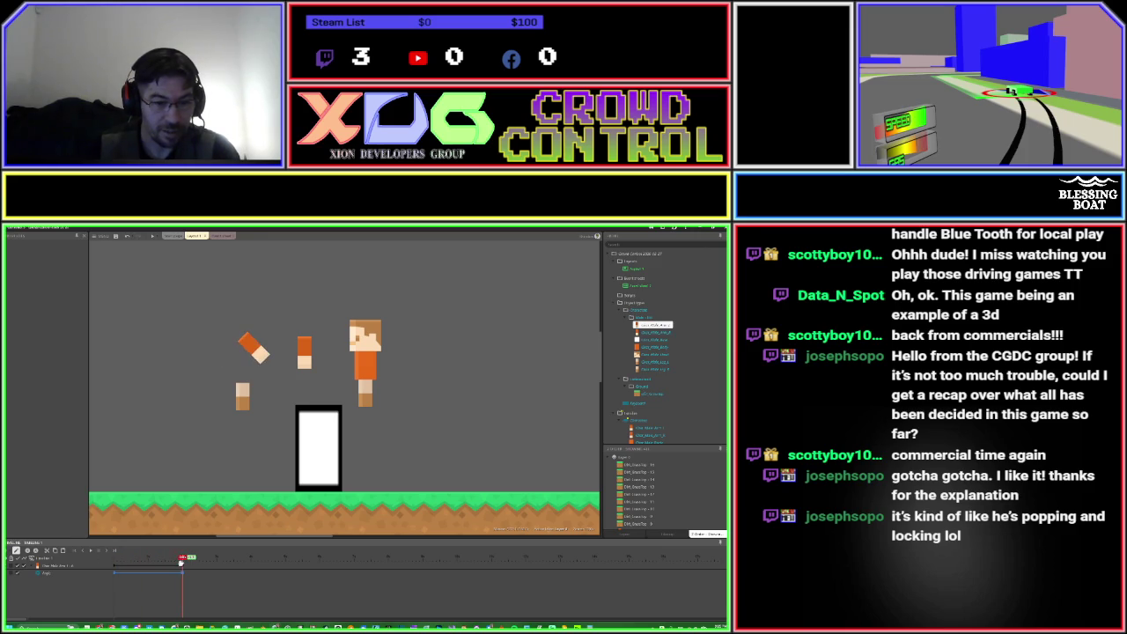
# Play and stop the arm's rotation preview on the timeline.
pyautogui.click(91, 554)
pyautogui.click(91, 555)
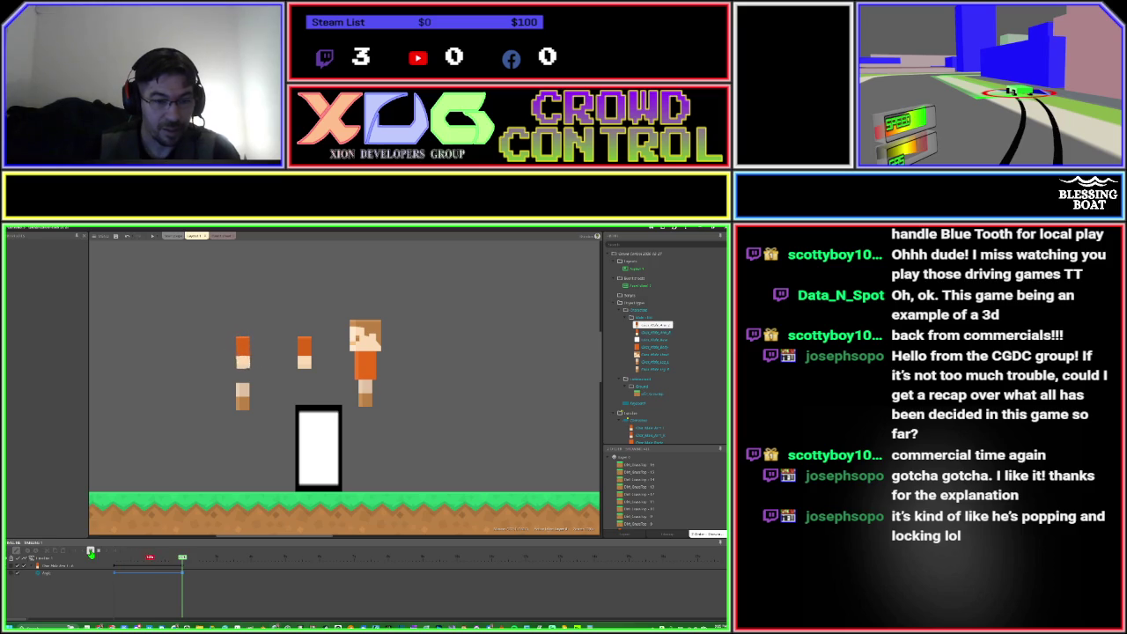
pyautogui.click(91, 554)
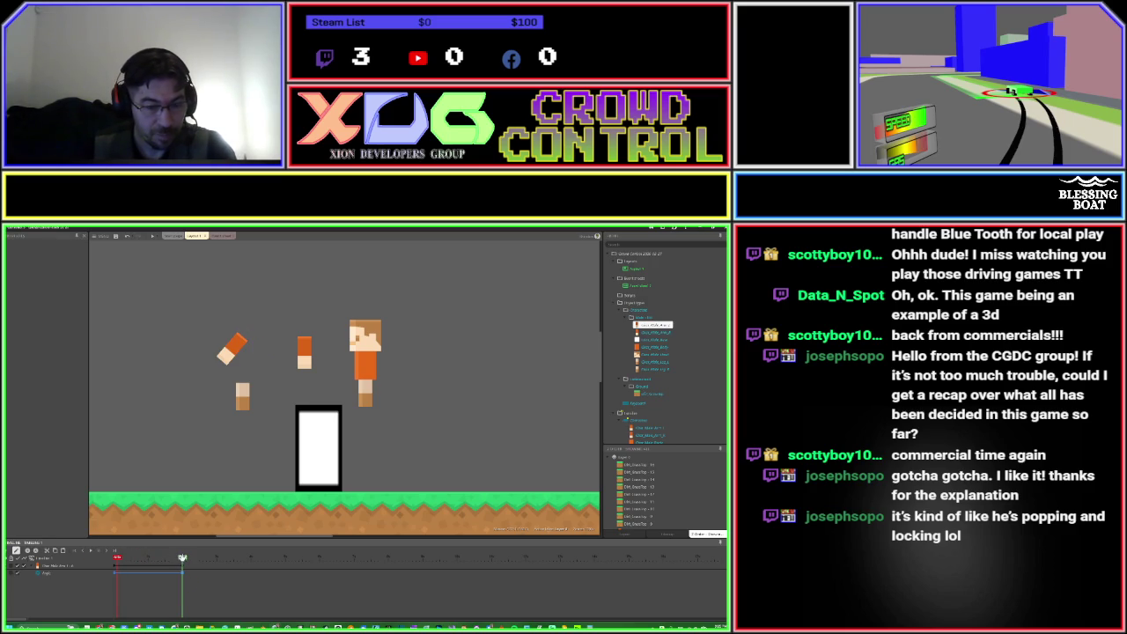
# Lengthen the timeline, shift the rotation tween earlier, and select the arm at the end.
pyautogui.moveTo(183, 559); pyautogui.dragTo(216, 559)
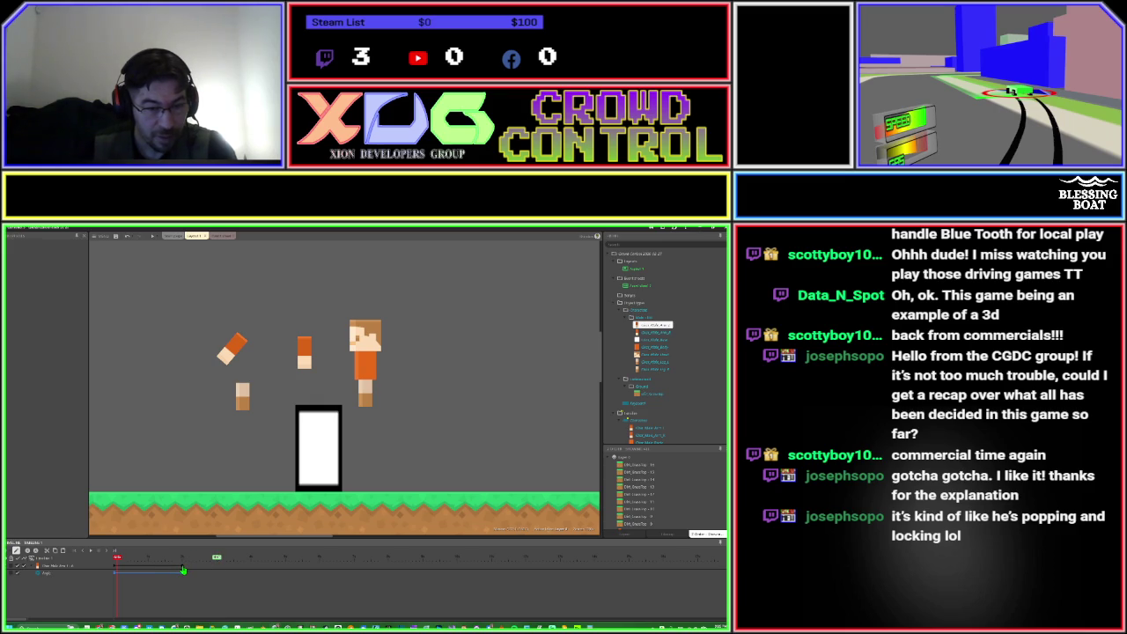
pyautogui.moveTo(183, 579); pyautogui.dragTo(163, 577)
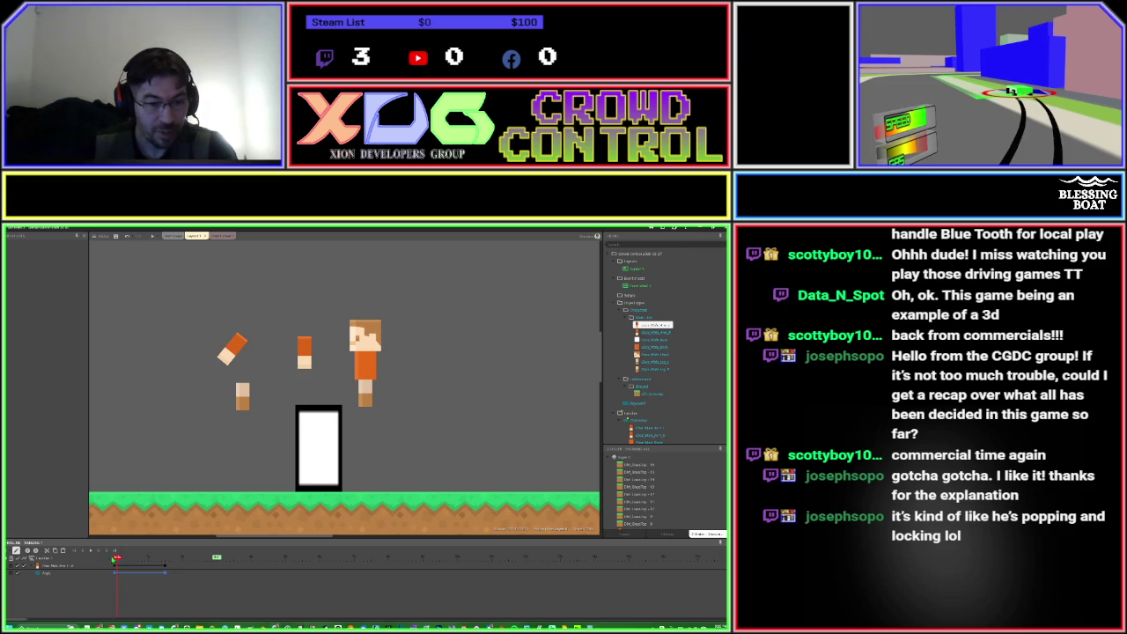
pyautogui.moveTo(116, 558); pyautogui.dragTo(192, 558)
pyautogui.click(216, 558)
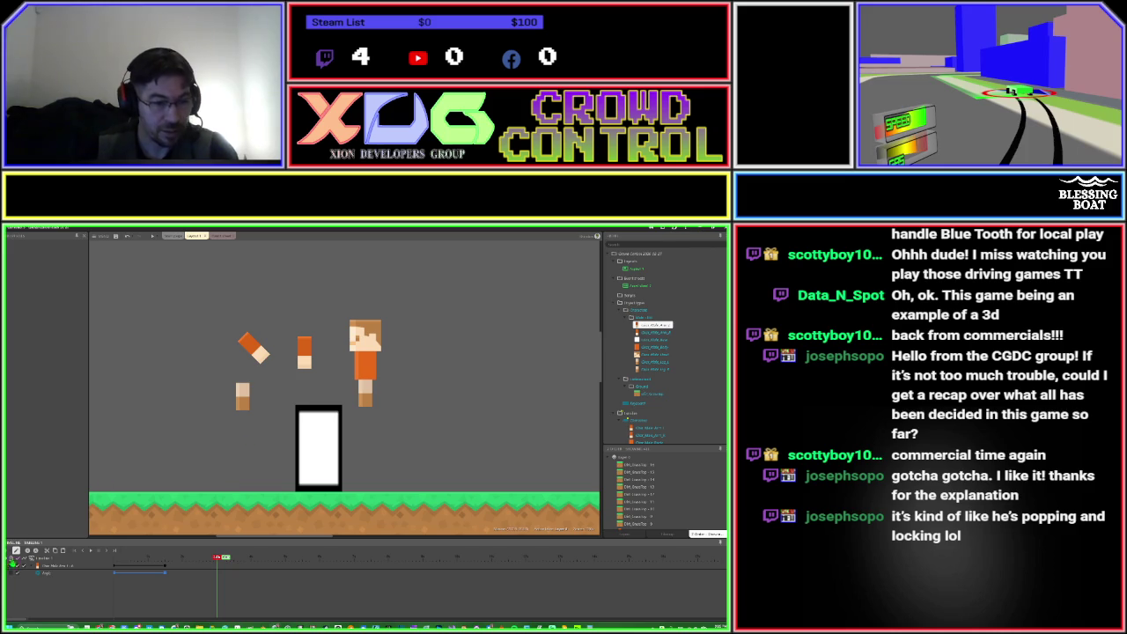
pyautogui.click(251, 353)
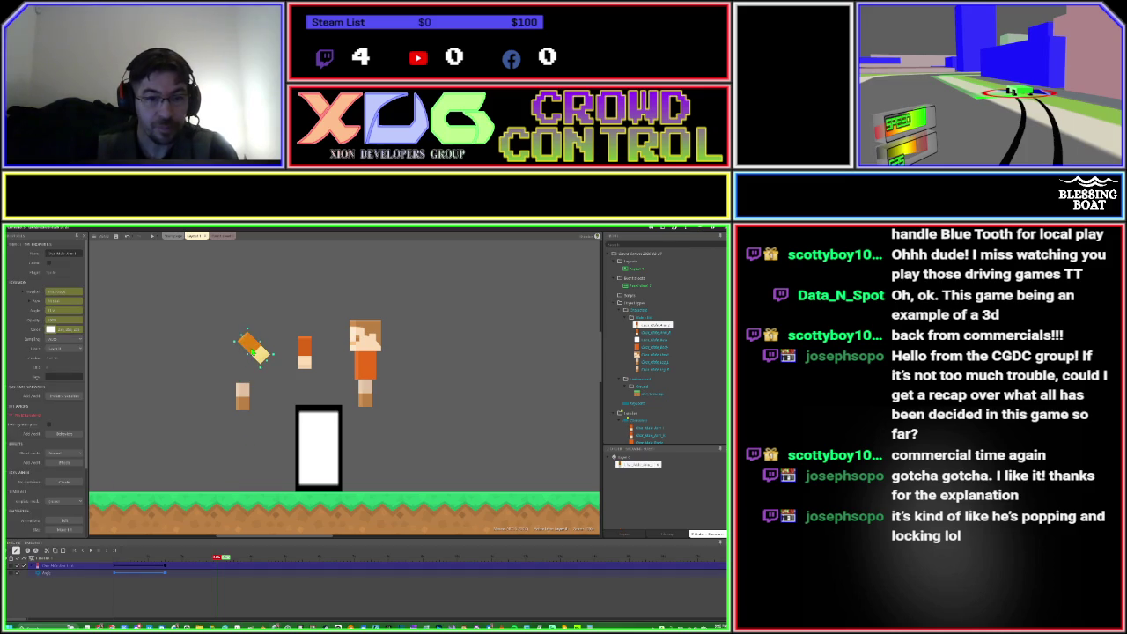
# Set the arm's Angle to 45, keyframe it, then rewind and play the animation.
pyautogui.click(66, 310)
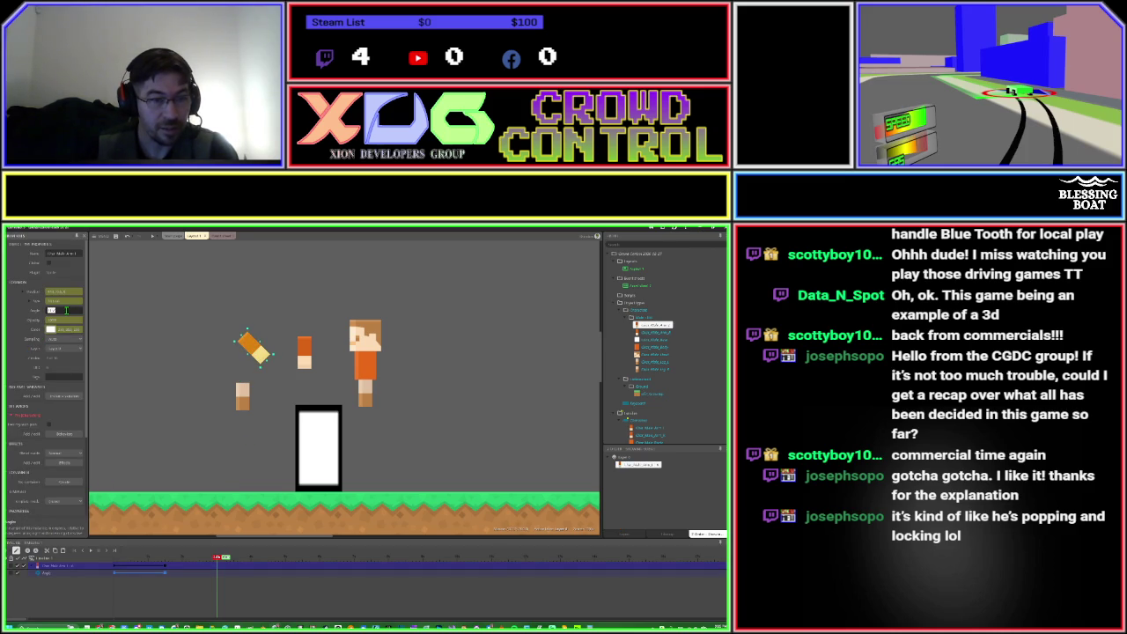
pyautogui.write('45')
pyautogui.press('Tab')
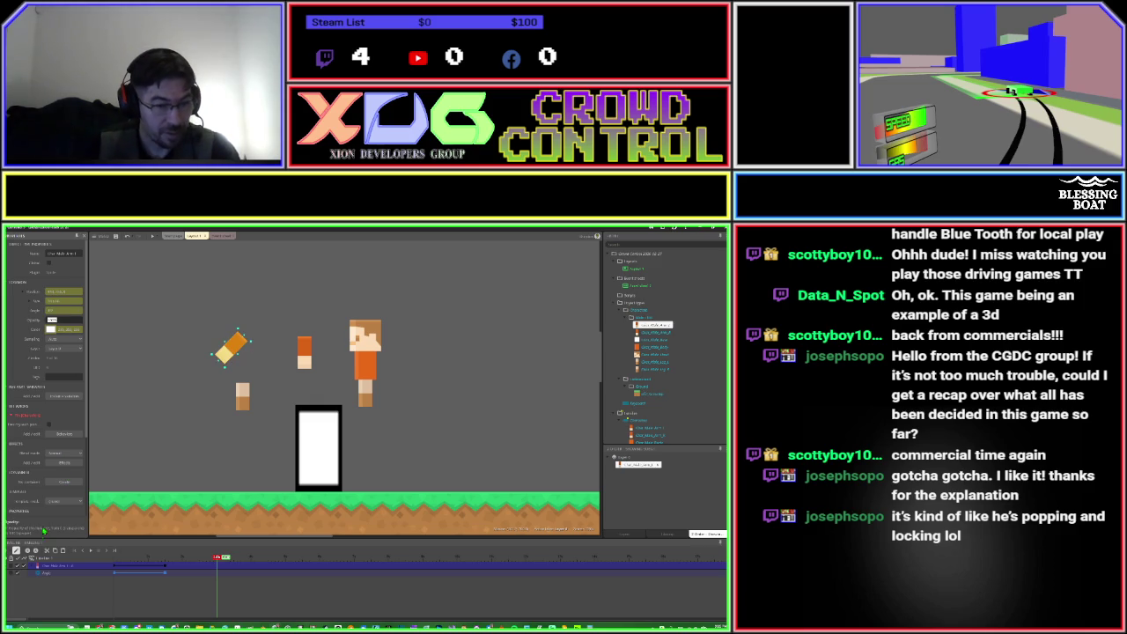
pyautogui.click(29, 556)
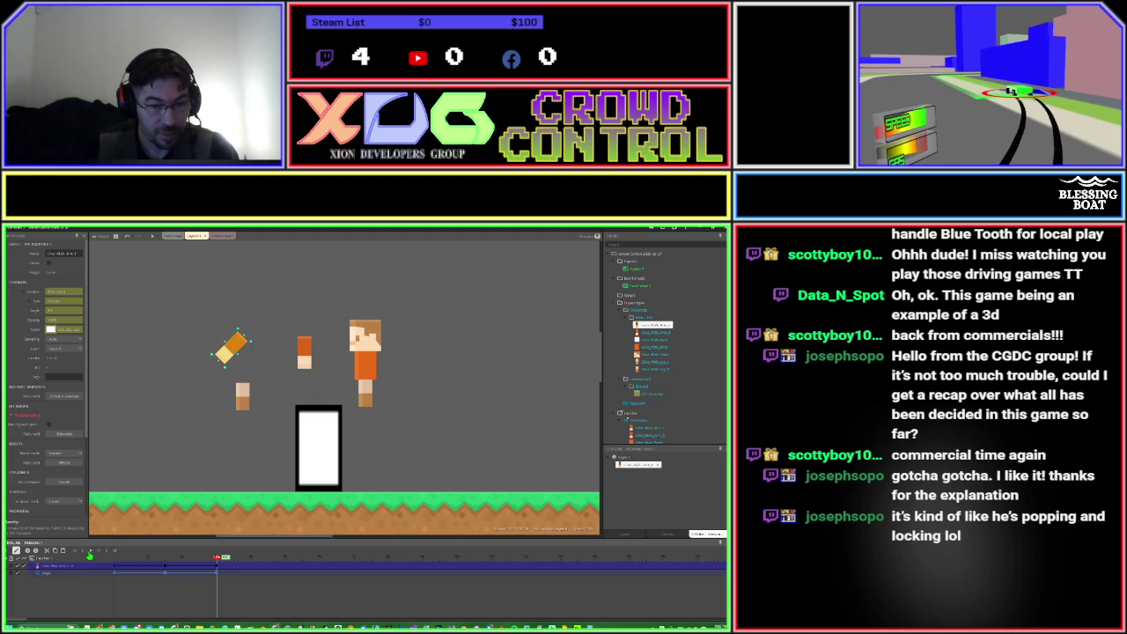
pyautogui.moveTo(216, 556); pyautogui.dragTo(98, 554)
pyautogui.click(90, 552)
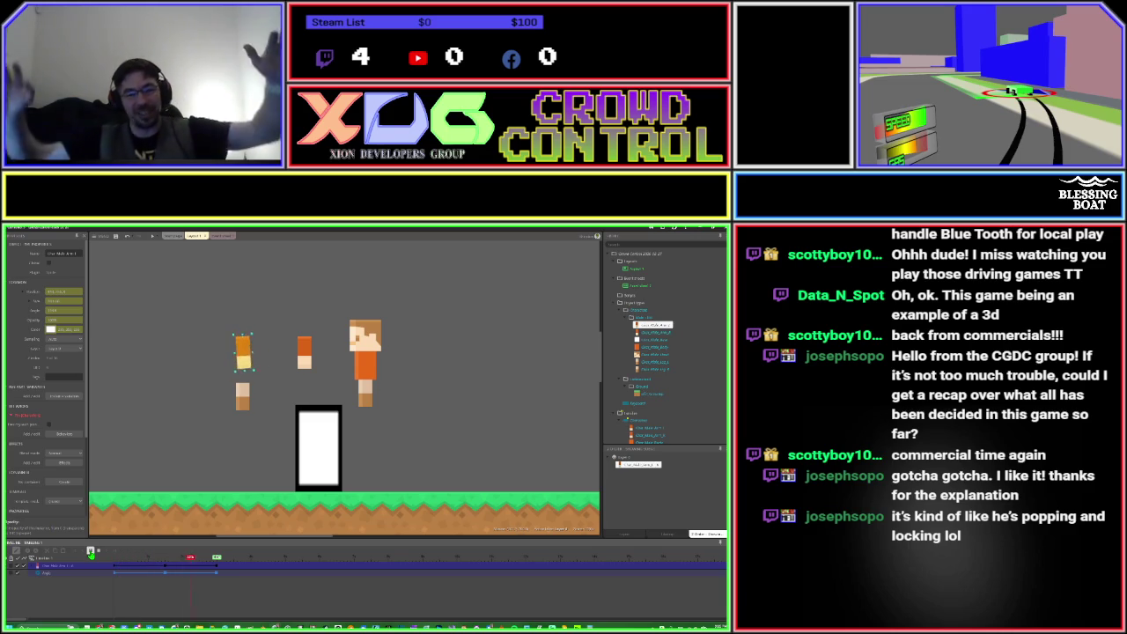
pyautogui.click(90, 554)
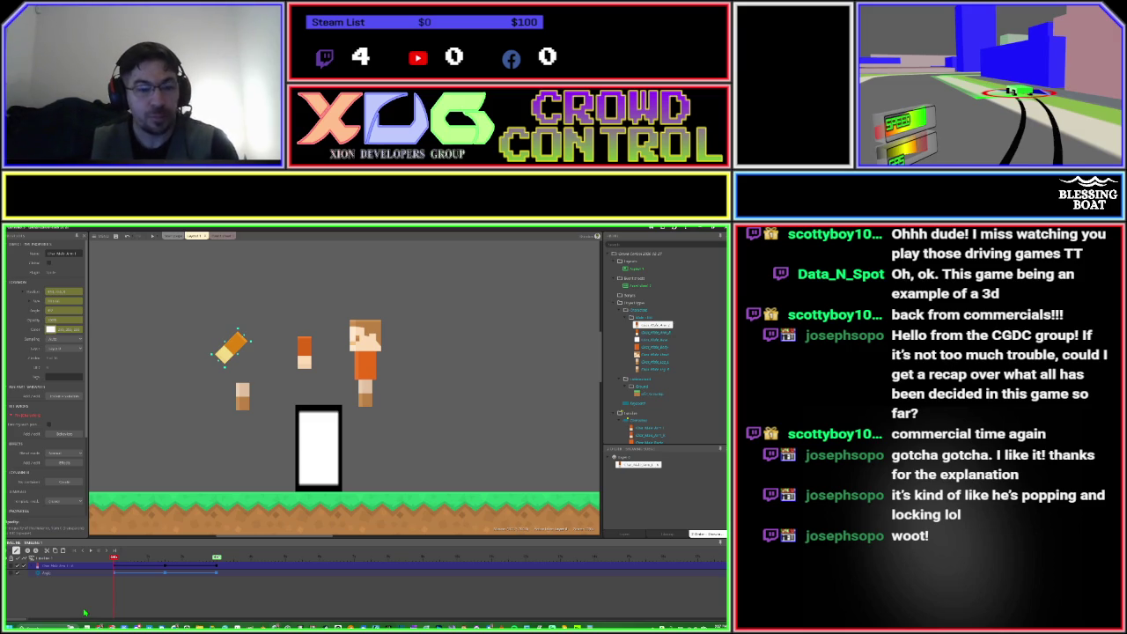
# Preview the arm swing, then delete the arm's middle and last keyframes.
pyautogui.click(90, 552)
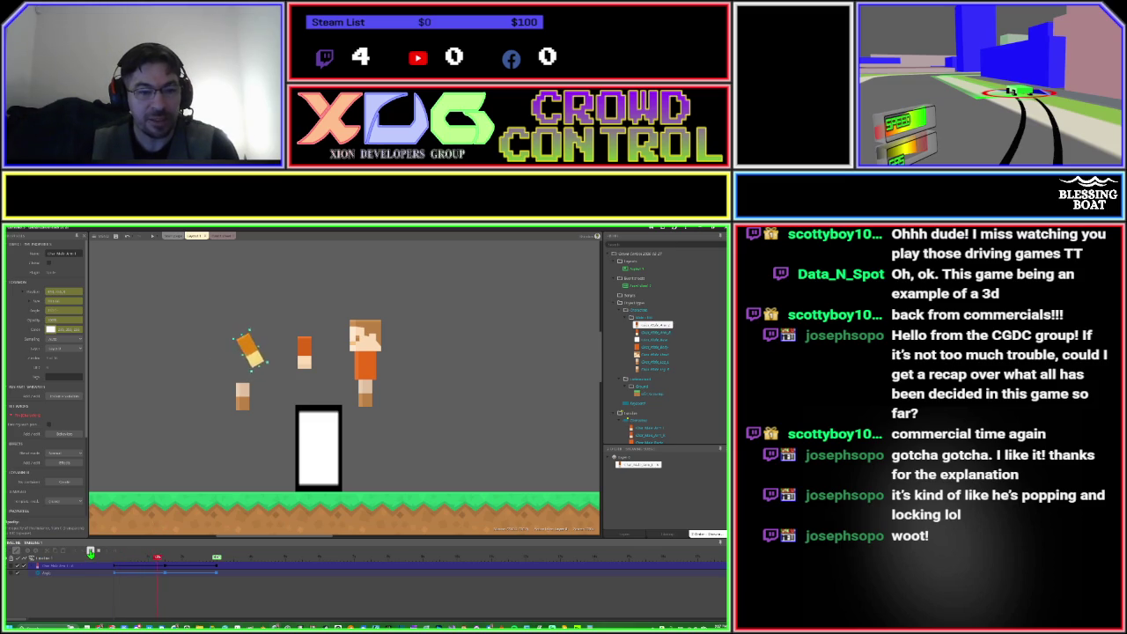
pyautogui.click(89, 553)
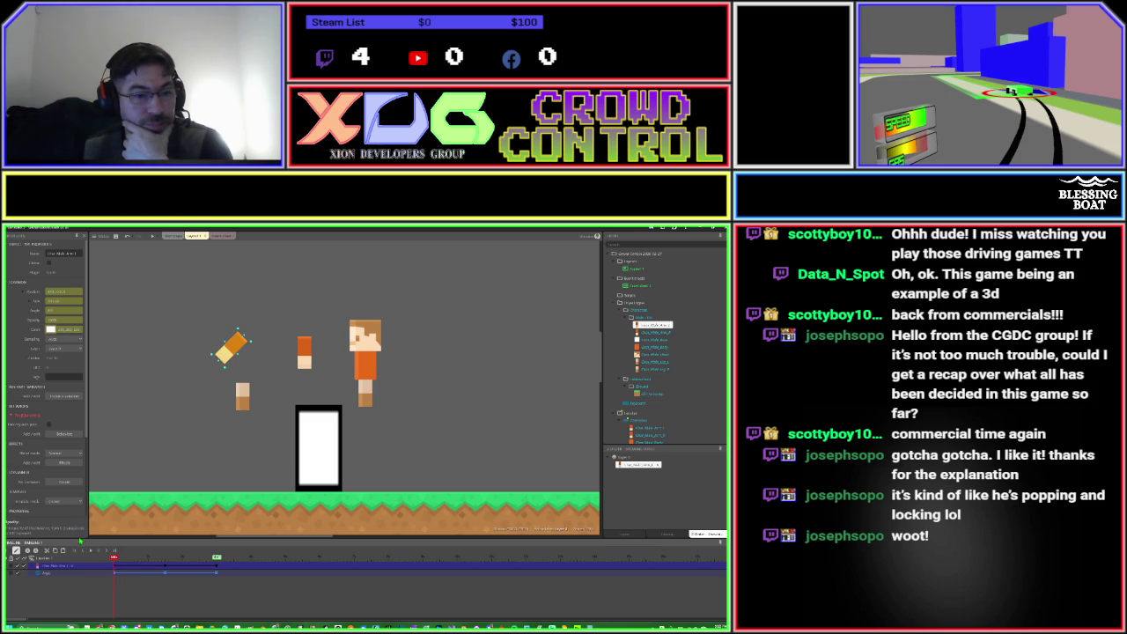
pyautogui.rightClick(165, 573)
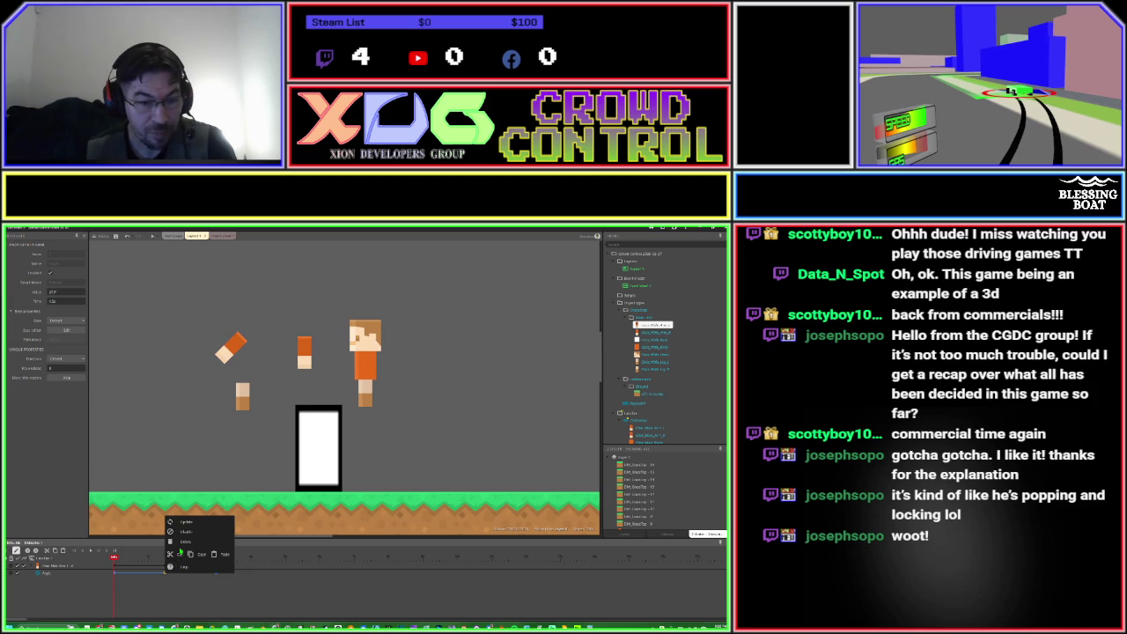
pyautogui.click(180, 542)
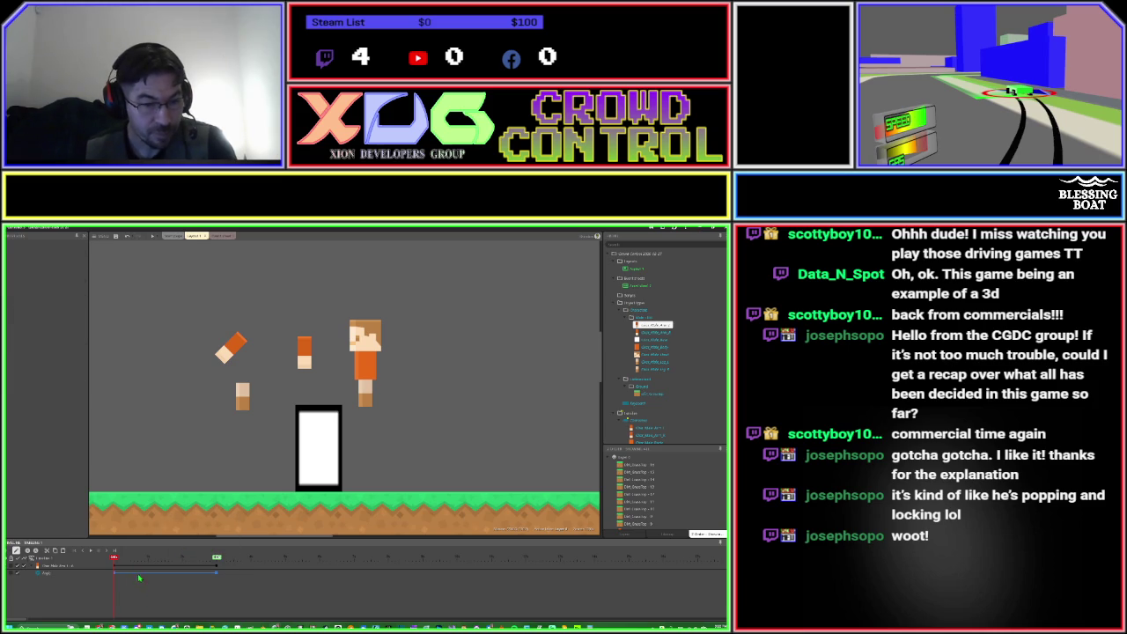
pyautogui.rightClick(216, 575)
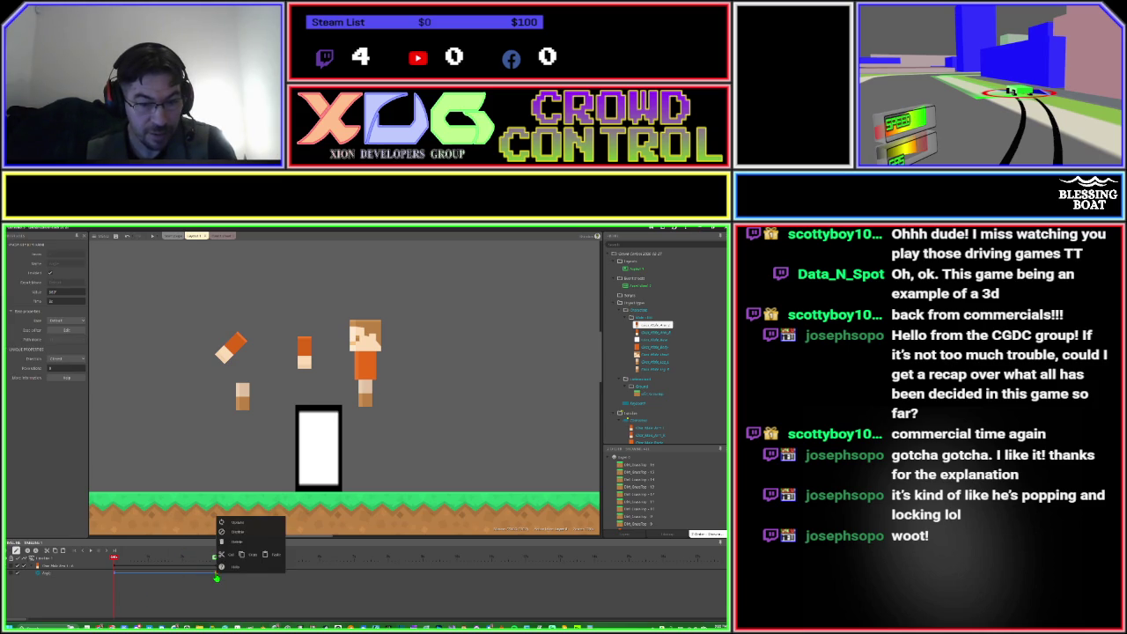
pyautogui.click(230, 542)
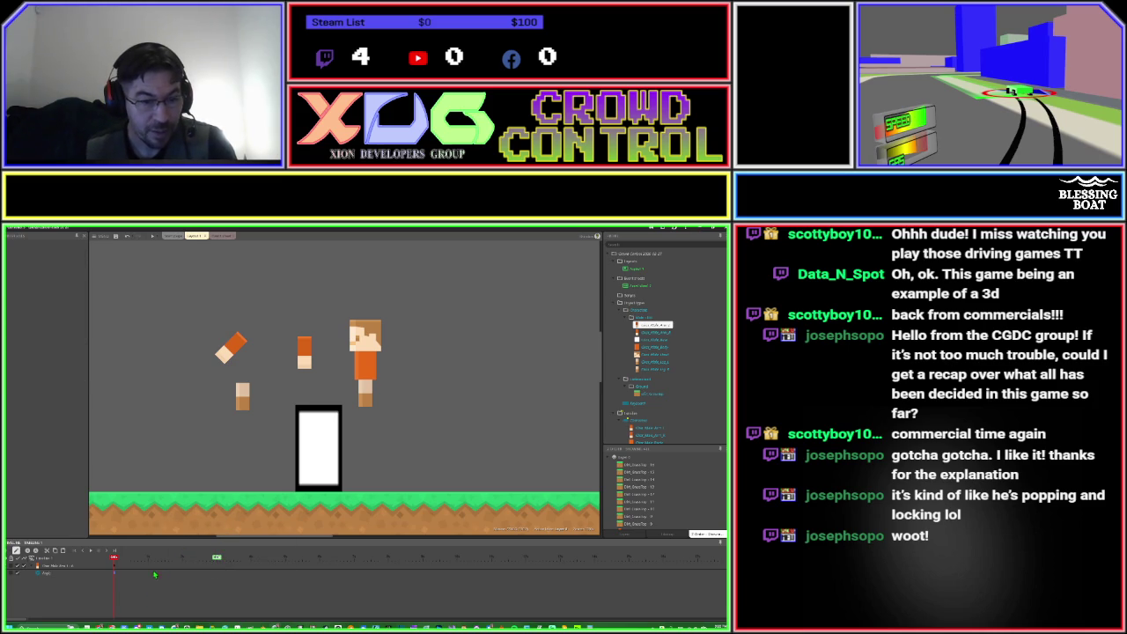
# Set the orange arm sprite's Angle to 4 so it stands nearly upright.
pyautogui.click(225, 356)
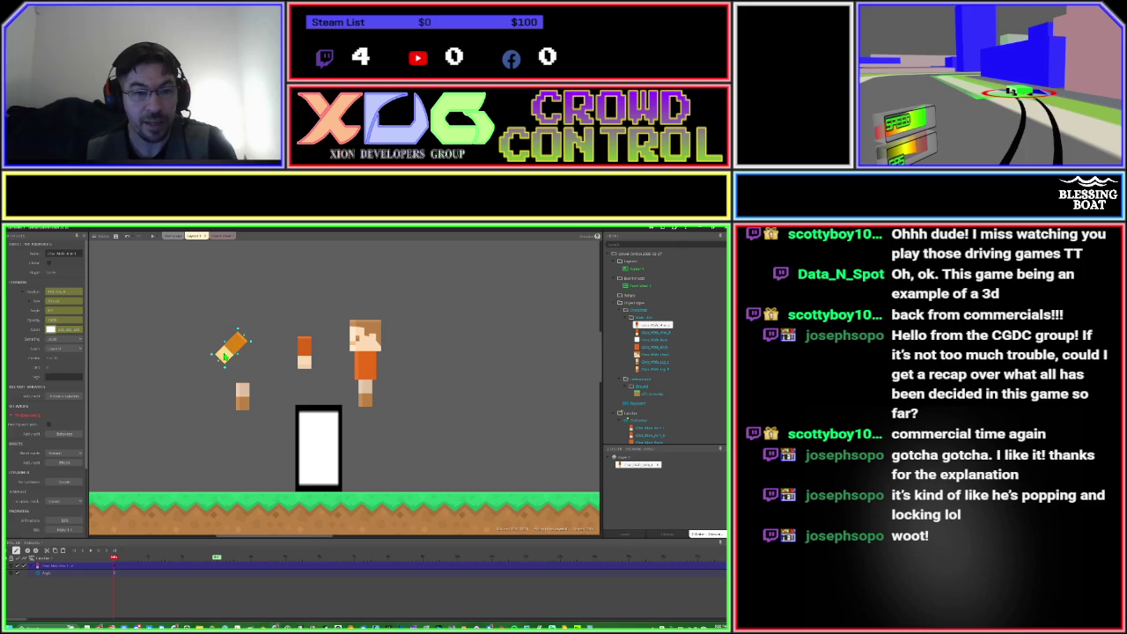
pyautogui.click(66, 310)
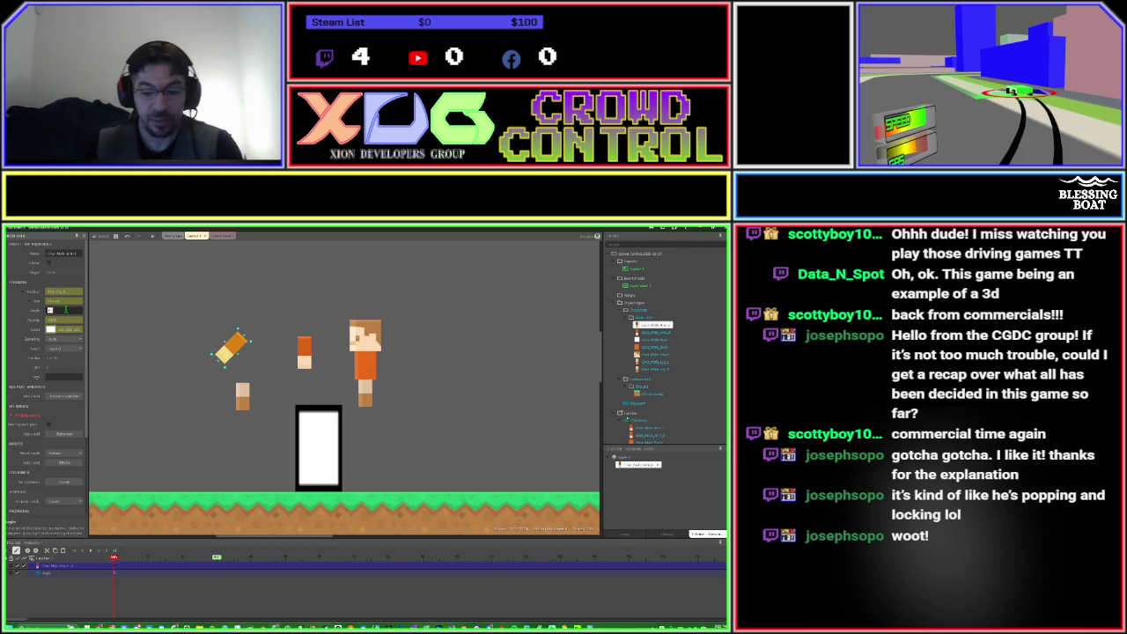
pyautogui.write('4')
pyautogui.press('Tab')
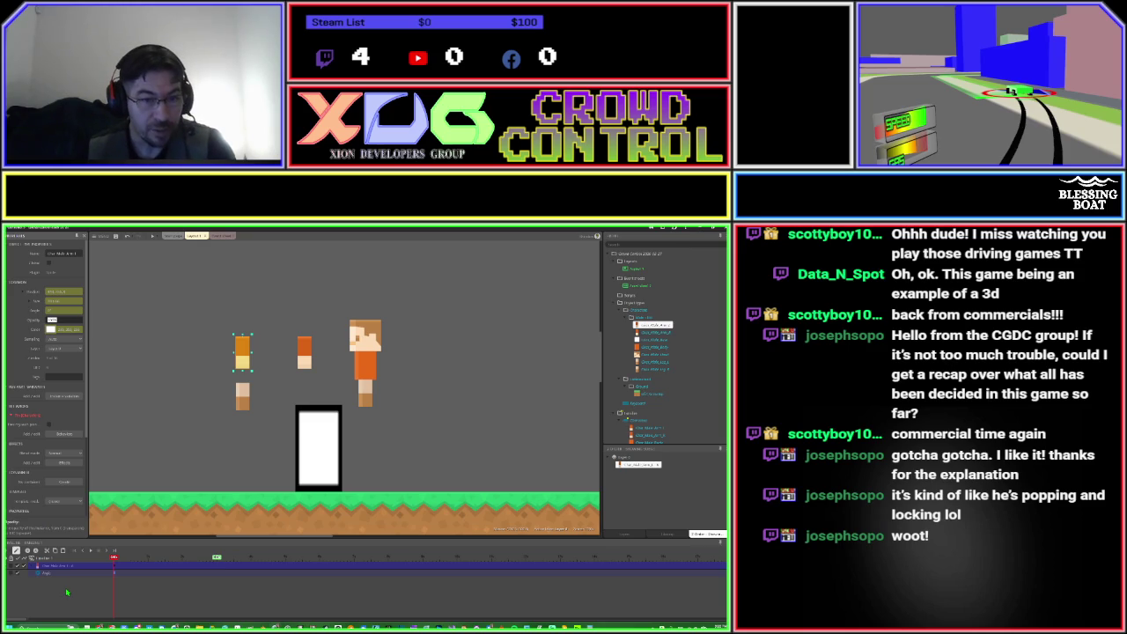
pyautogui.click(240, 406)
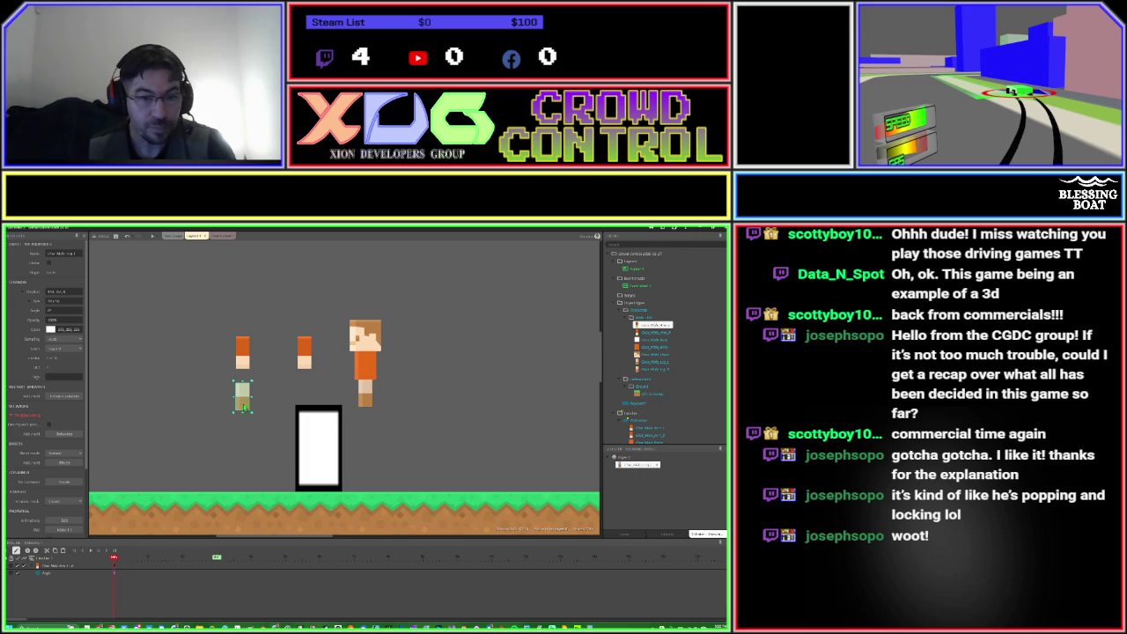
# With the leg sprite selected, open the timeline's Pick instances list and choose a body-part sprite.
pyautogui.rightClick(248, 408)
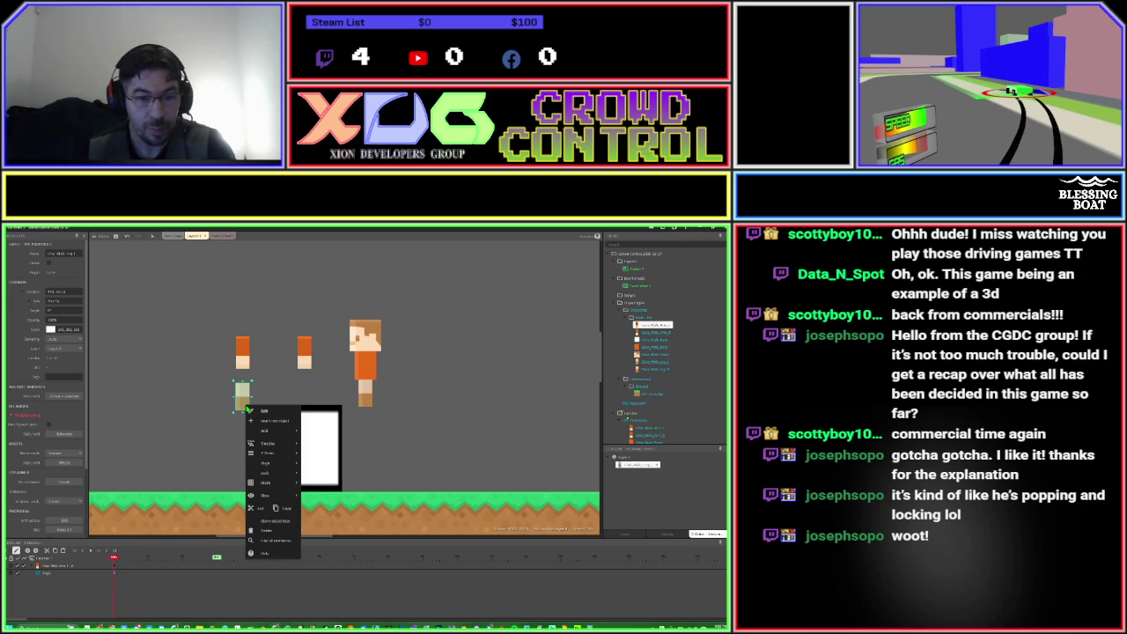
pyautogui.rightClick(88, 604)
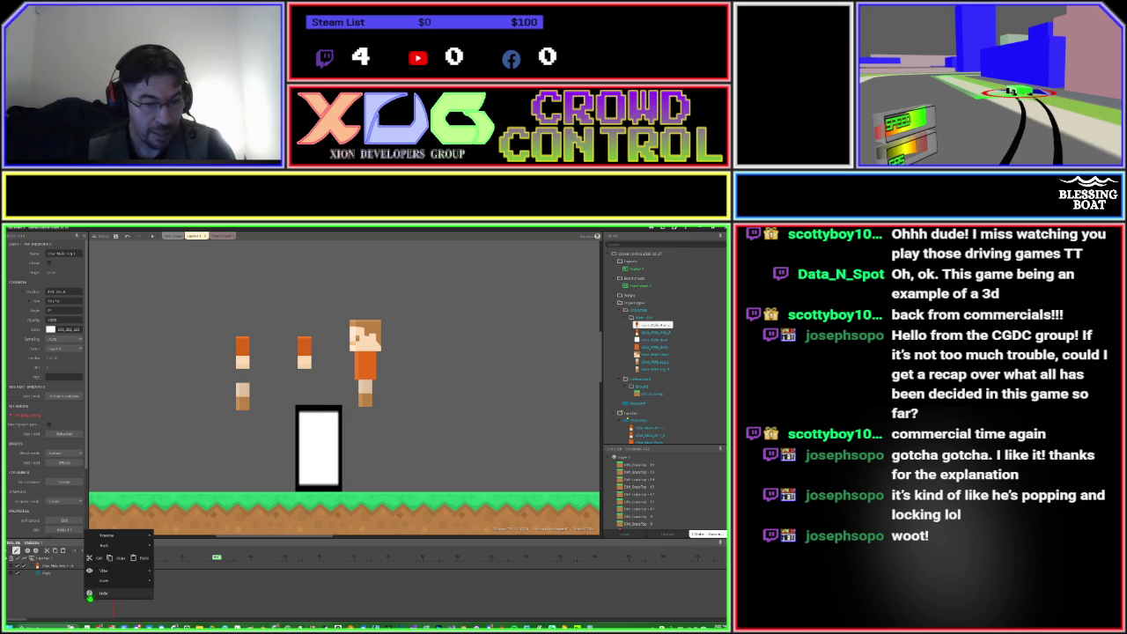
pyautogui.click(101, 535)
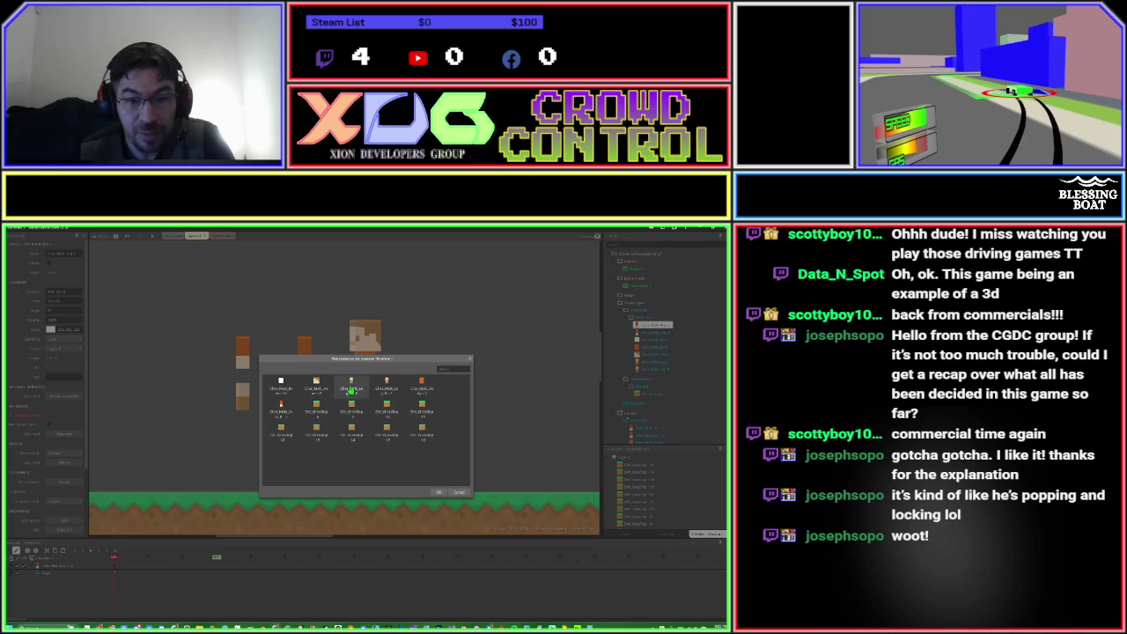
pyautogui.click(351, 390)
# Add the two picked leg instances to the timeline and make the timeline panel taller.
pyautogui.keyDown('ctrl'); pyautogui.click(390, 393); pyautogui.keyUp('ctrl')
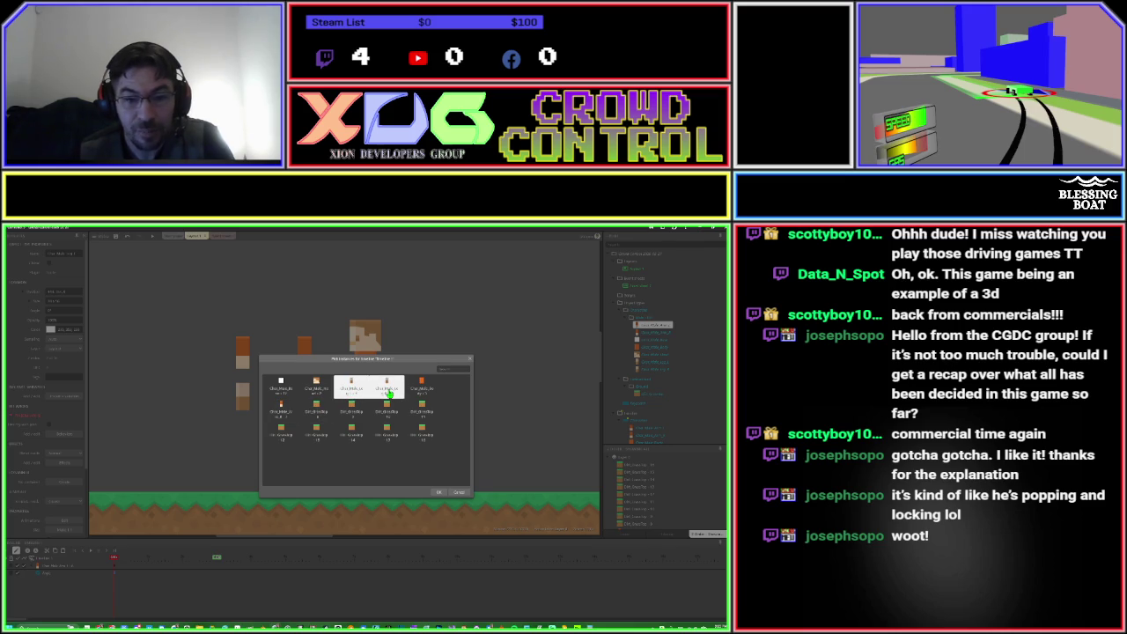
pyautogui.click(436, 493)
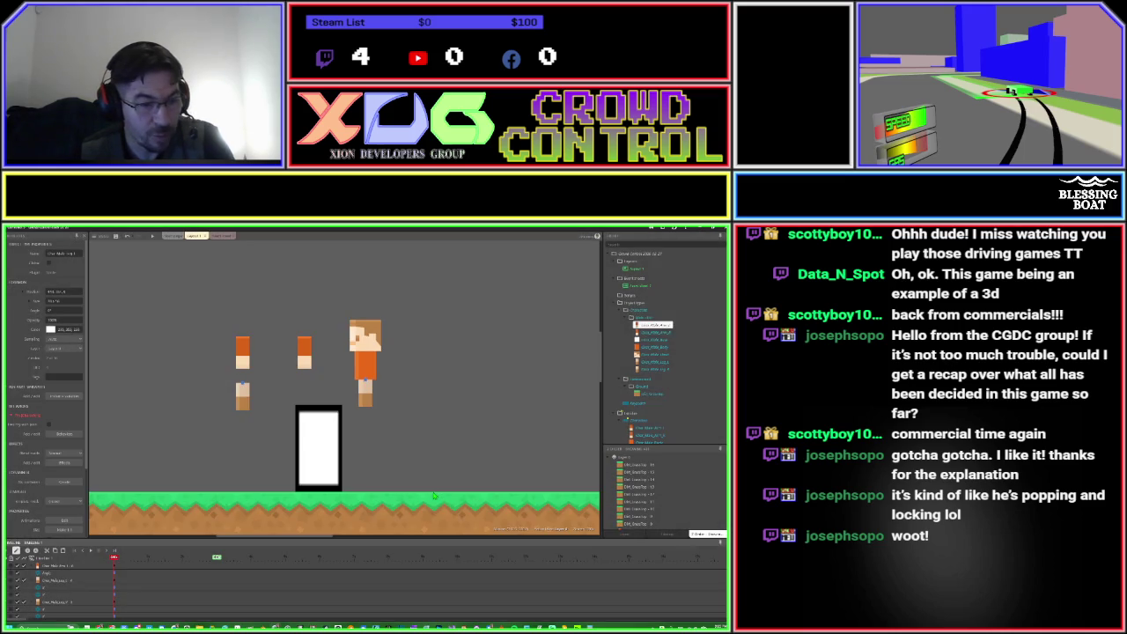
pyautogui.moveTo(181, 537); pyautogui.dragTo(192, 476)
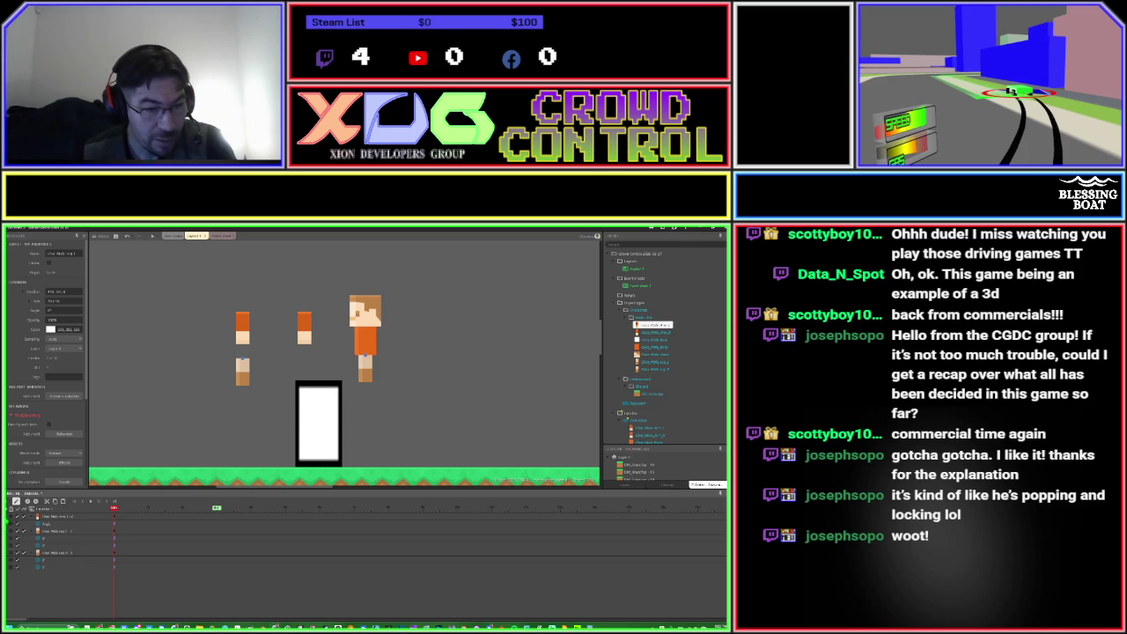
# Undo the accidental deletion of the orange sprite and toggle all timeline tracks off and on.
pyautogui.press('Delete')
pyautogui.hotkey('ctrl', 'z')
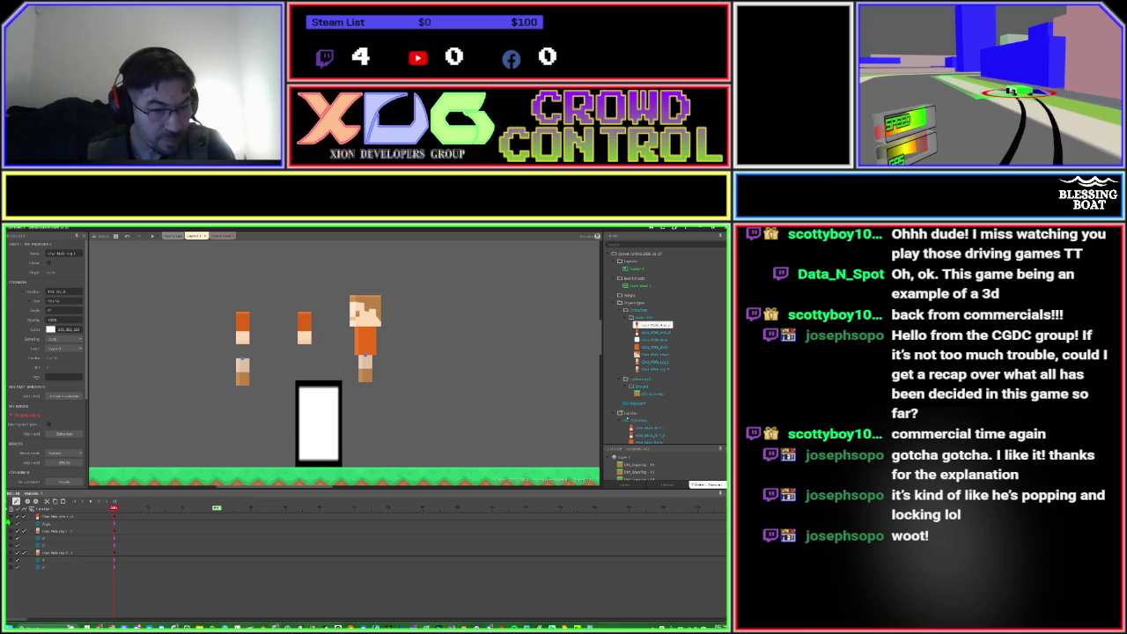
pyautogui.click(18, 514)
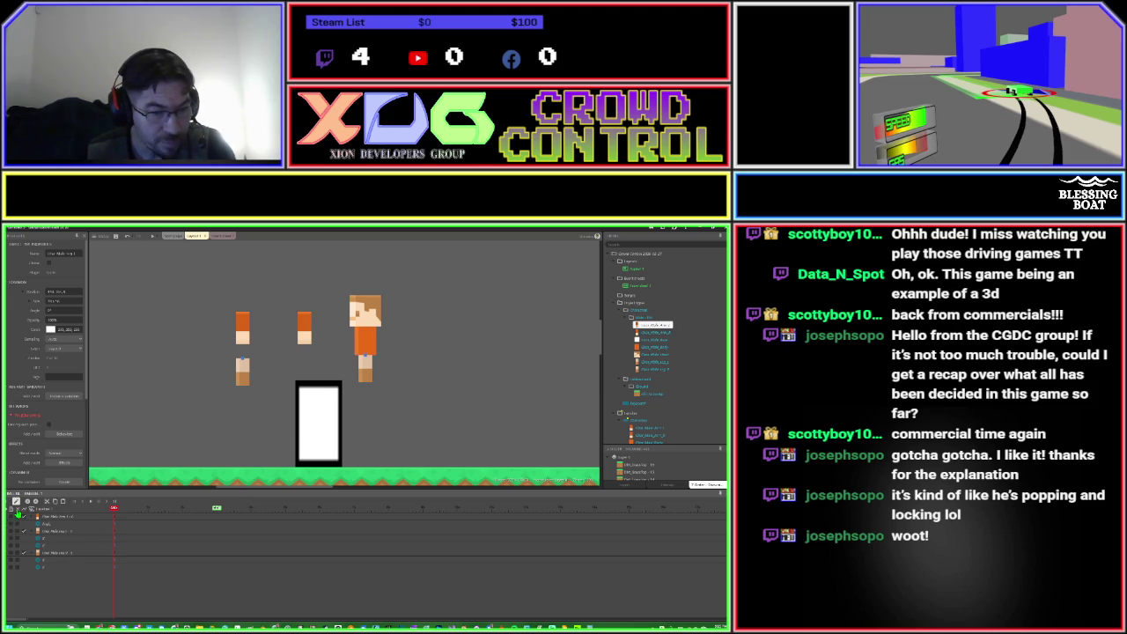
pyautogui.click(18, 513)
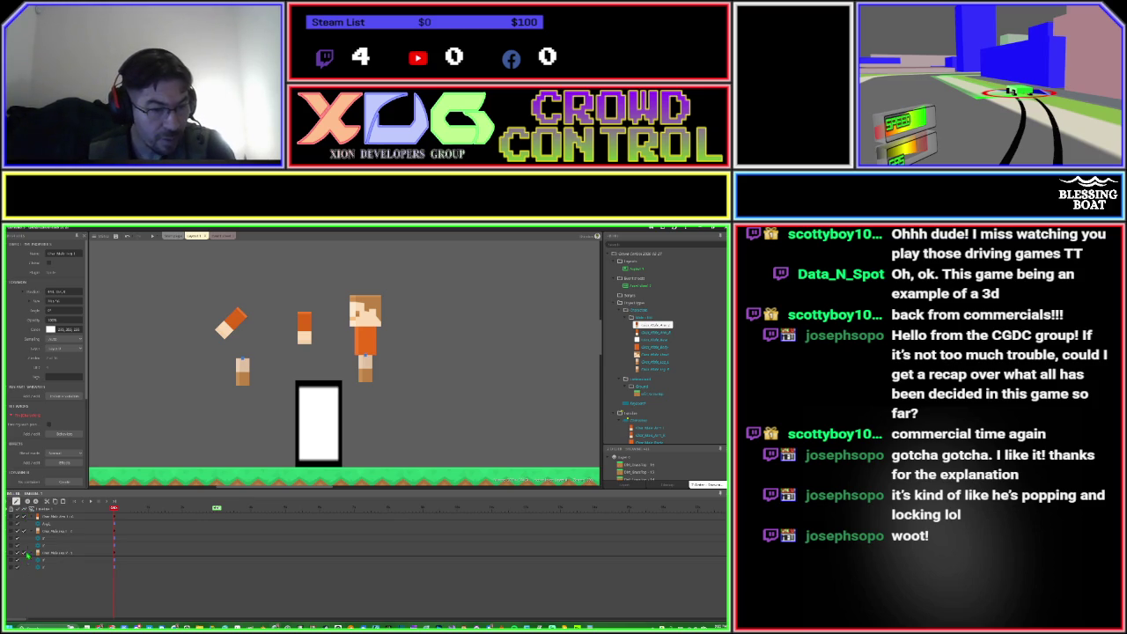
# Remove the Body track and other unneeded tracks from the timeline.
pyautogui.click(33, 521)
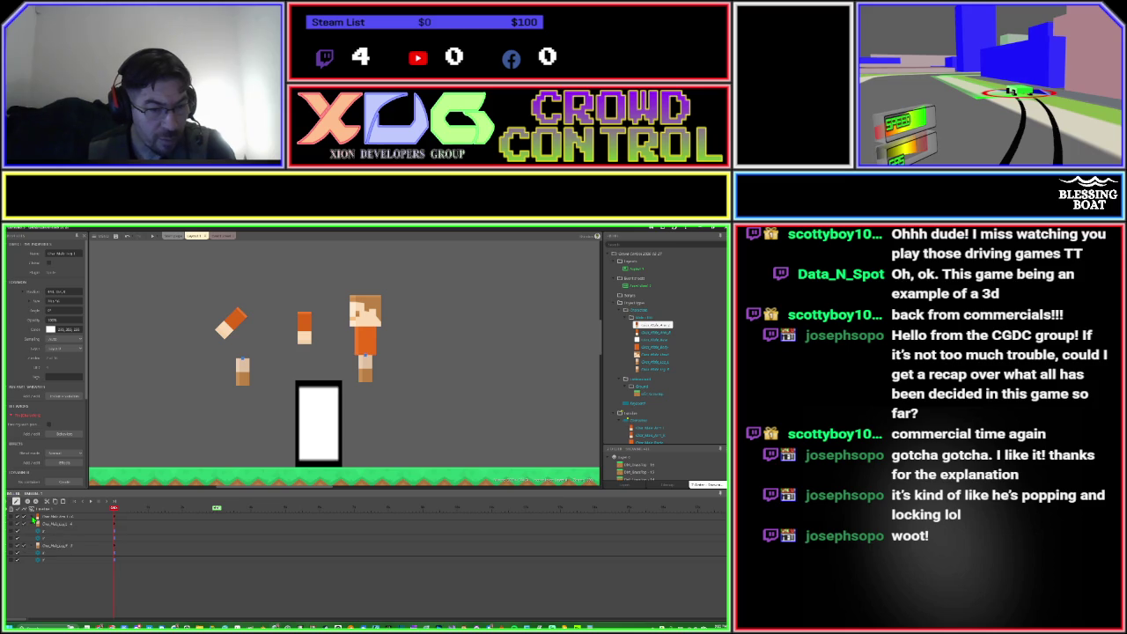
pyautogui.click(33, 547)
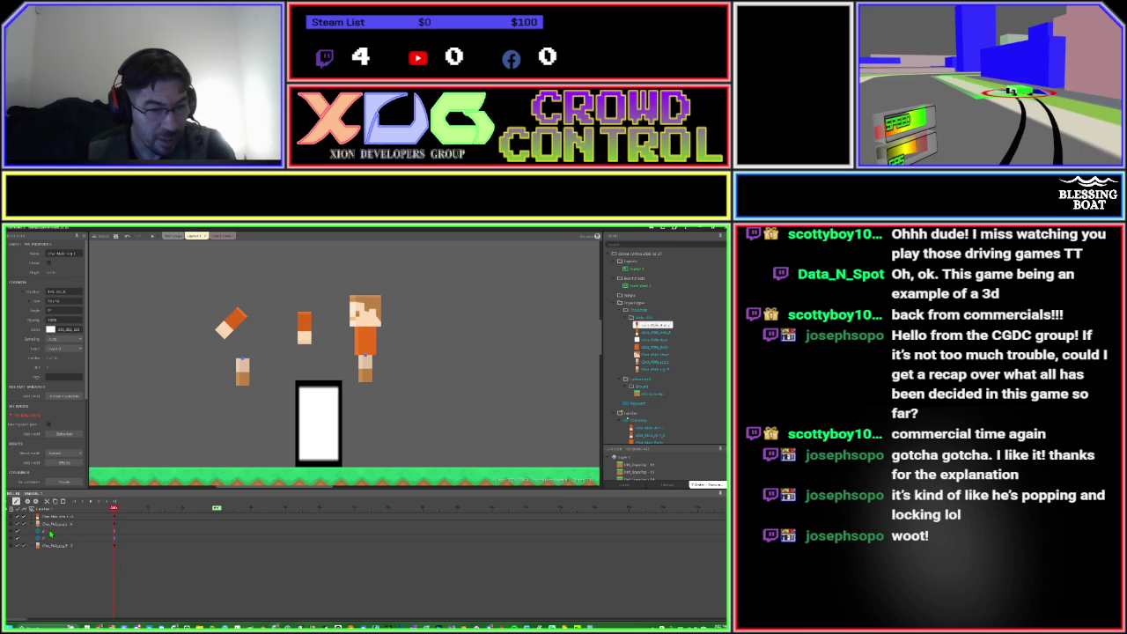
pyautogui.rightClick(52, 532)
pyautogui.click(70, 544)
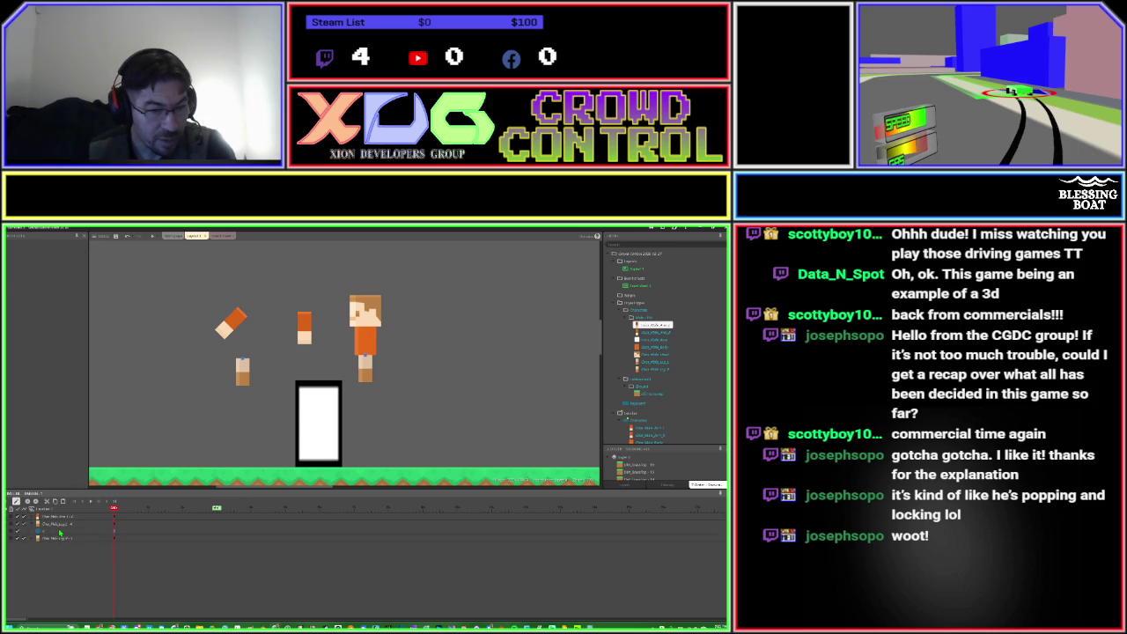
pyautogui.rightClick(60, 532)
pyautogui.click(76, 534)
# Add an Angle property track to the leg sprite's timeline track.
pyautogui.rightClick(58, 527)
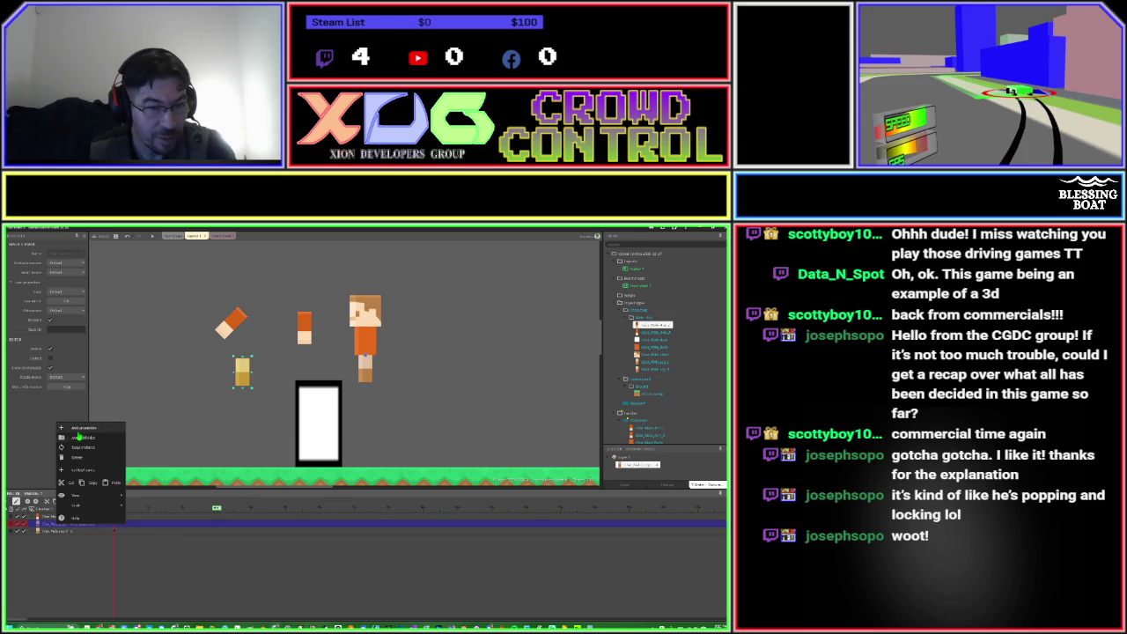
pyautogui.click(78, 435)
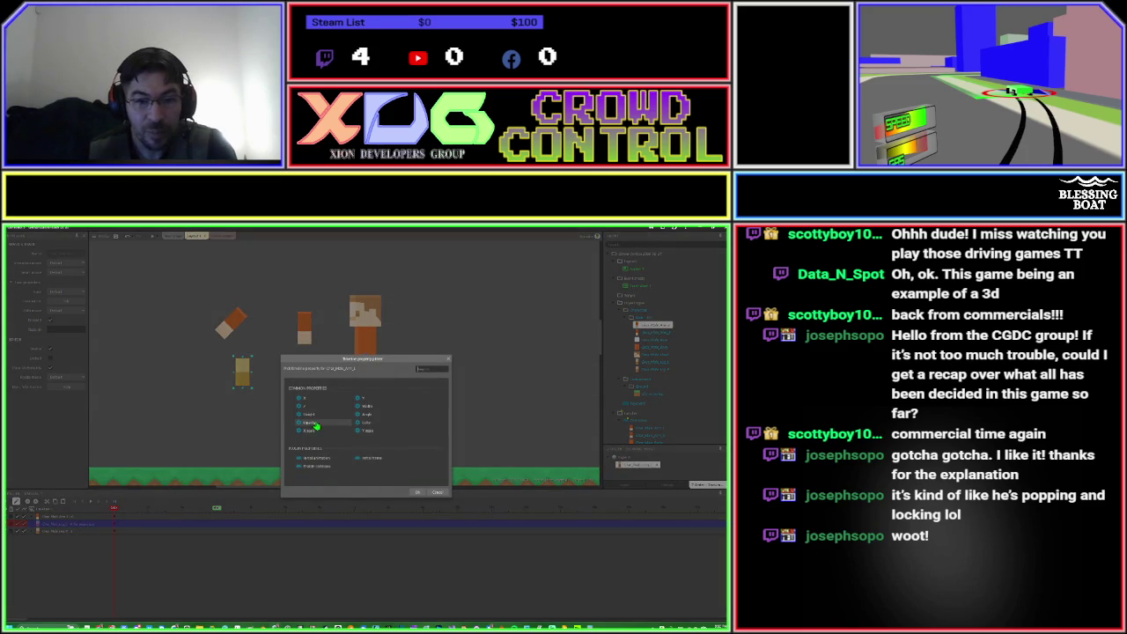
pyautogui.doubleClick(361, 412)
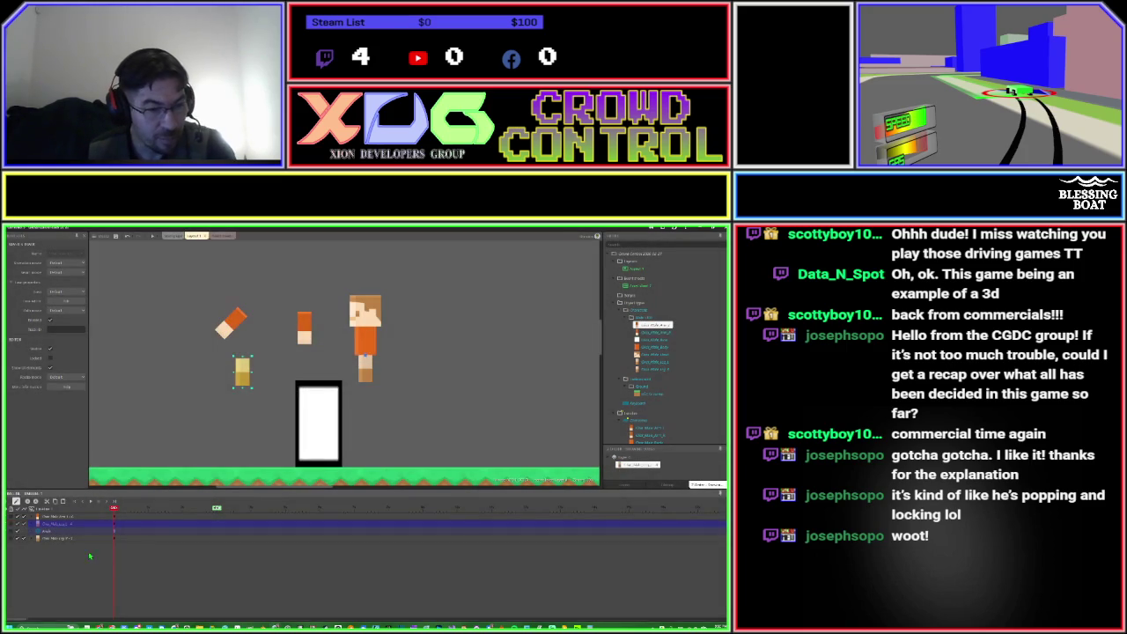
pyautogui.click(71, 556)
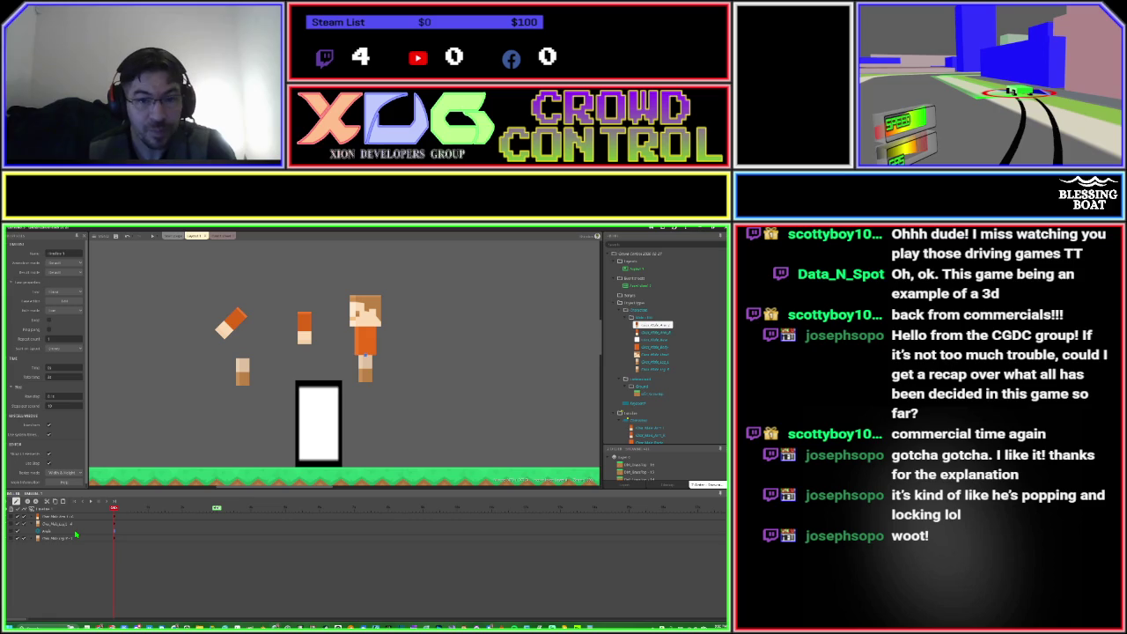
pyautogui.click(234, 329)
# Set the arm's Angle to 0 and open the timeline's Add objects list.
pyautogui.click(53, 310)
pyautogui.write('0')
pyautogui.press('Tab')
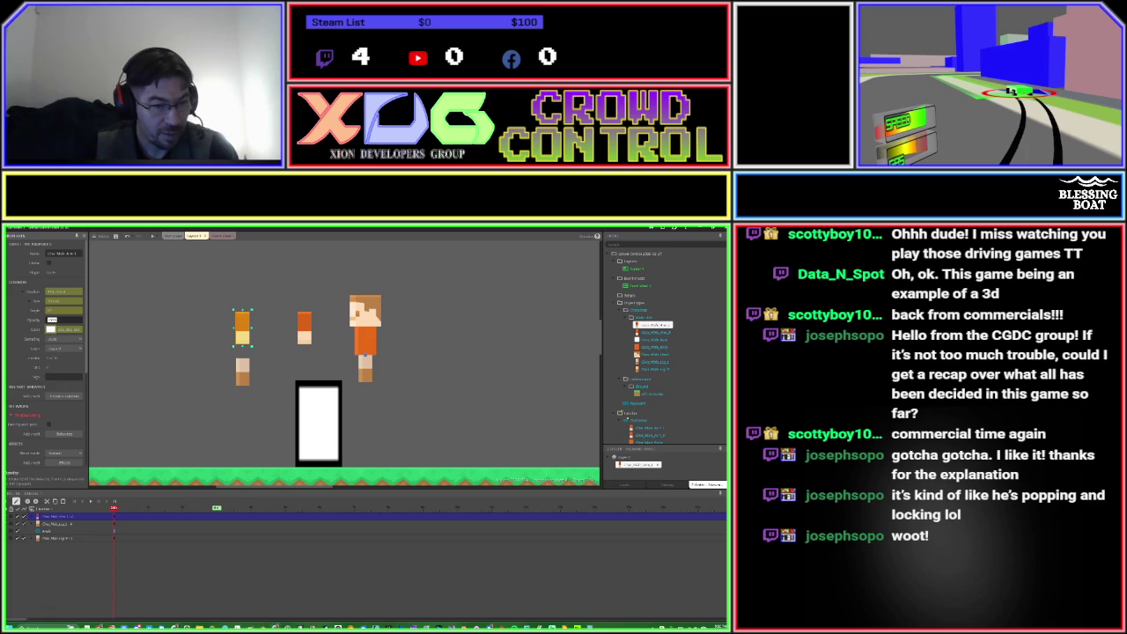
pyautogui.click(9, 508)
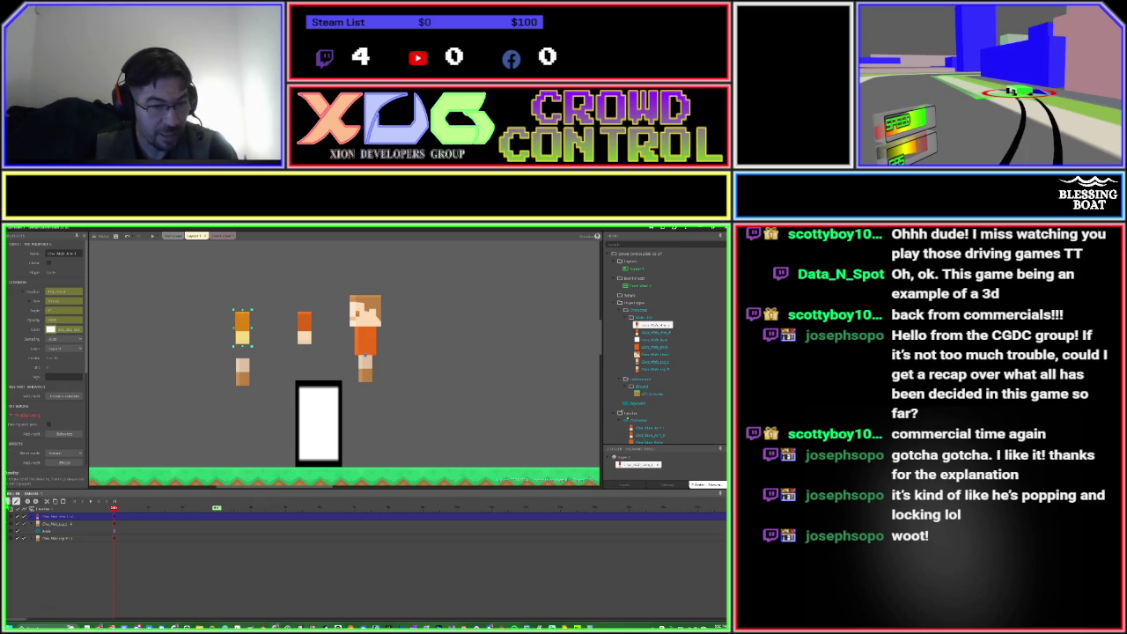
pyautogui.click(9, 508)
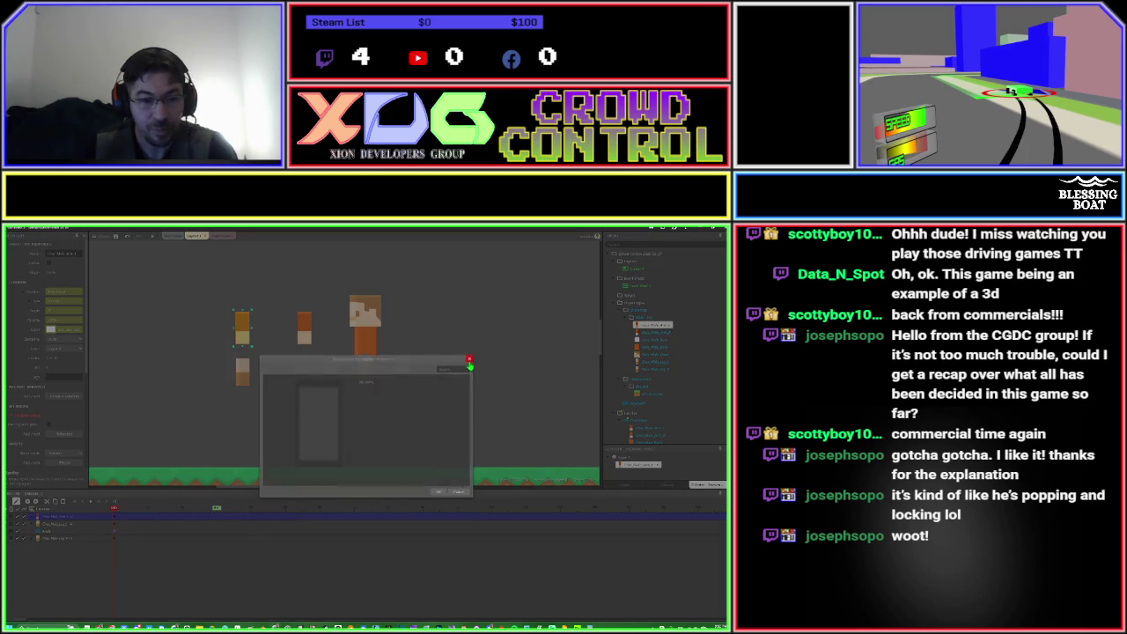
pyautogui.click(470, 359)
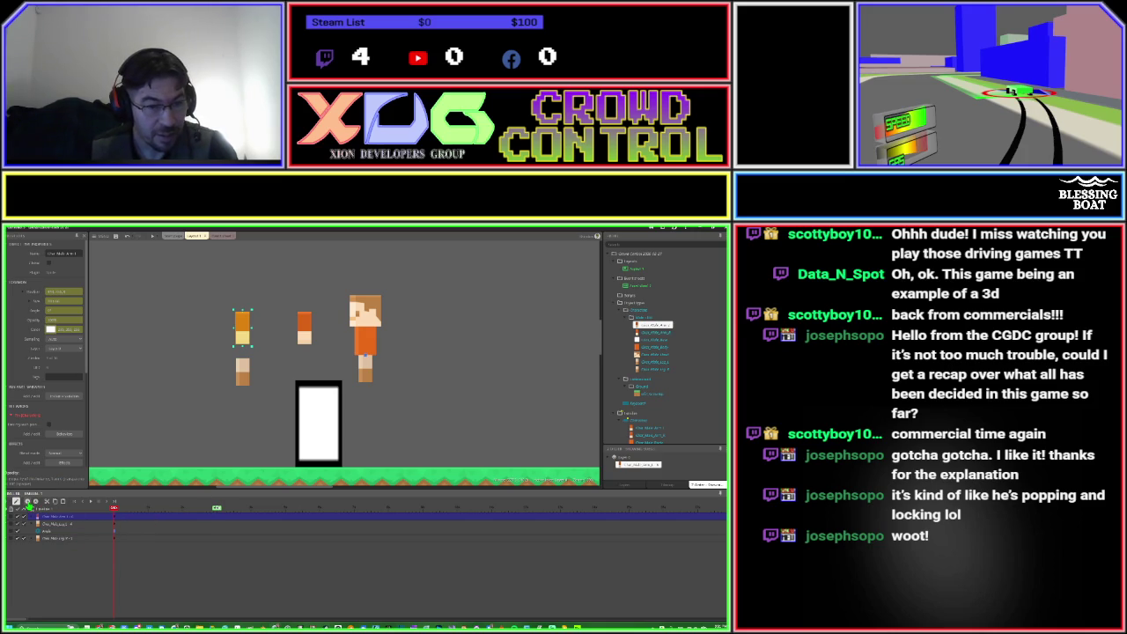
# At a later timeline time, rotate the leg sprite to about 45°.
pyautogui.click(80, 533)
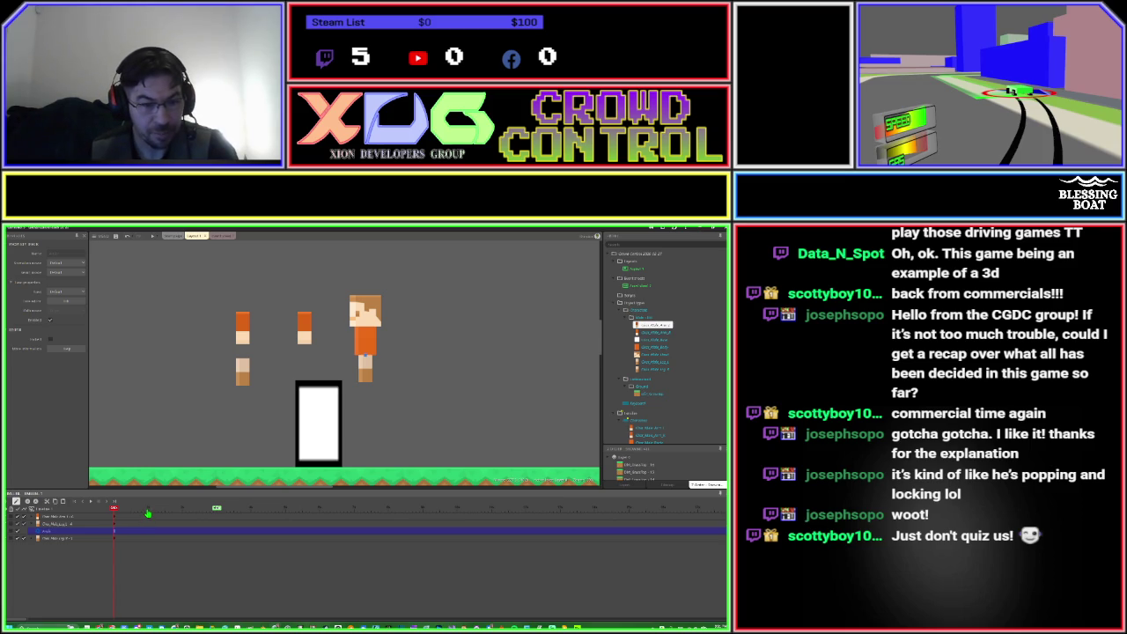
pyautogui.click(147, 510)
pyautogui.click(365, 376)
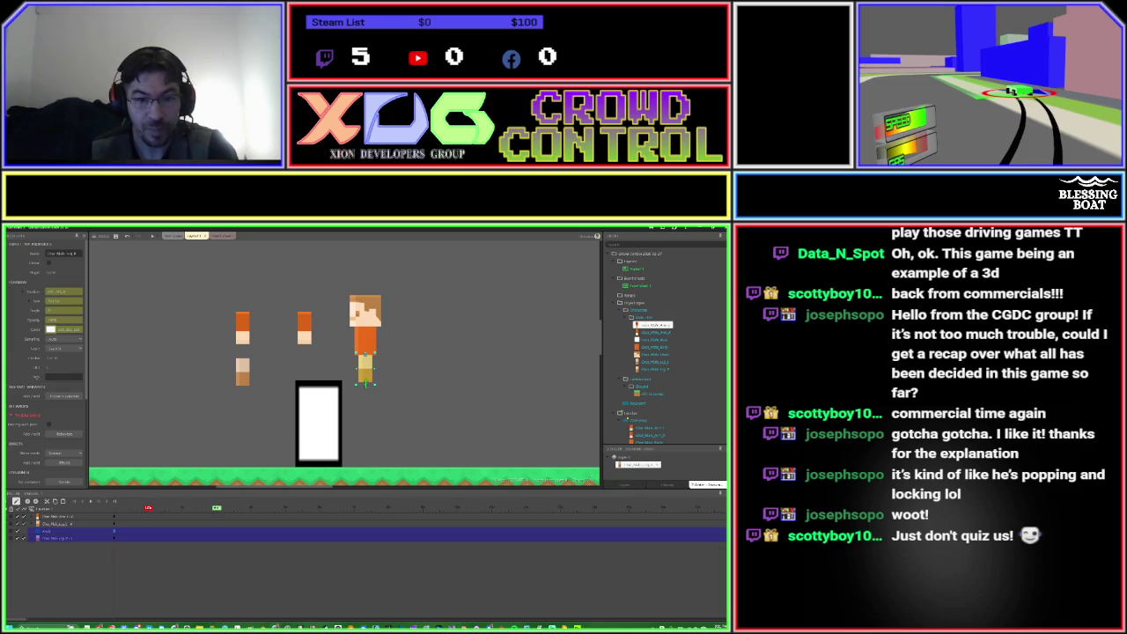
pyautogui.click(62, 310)
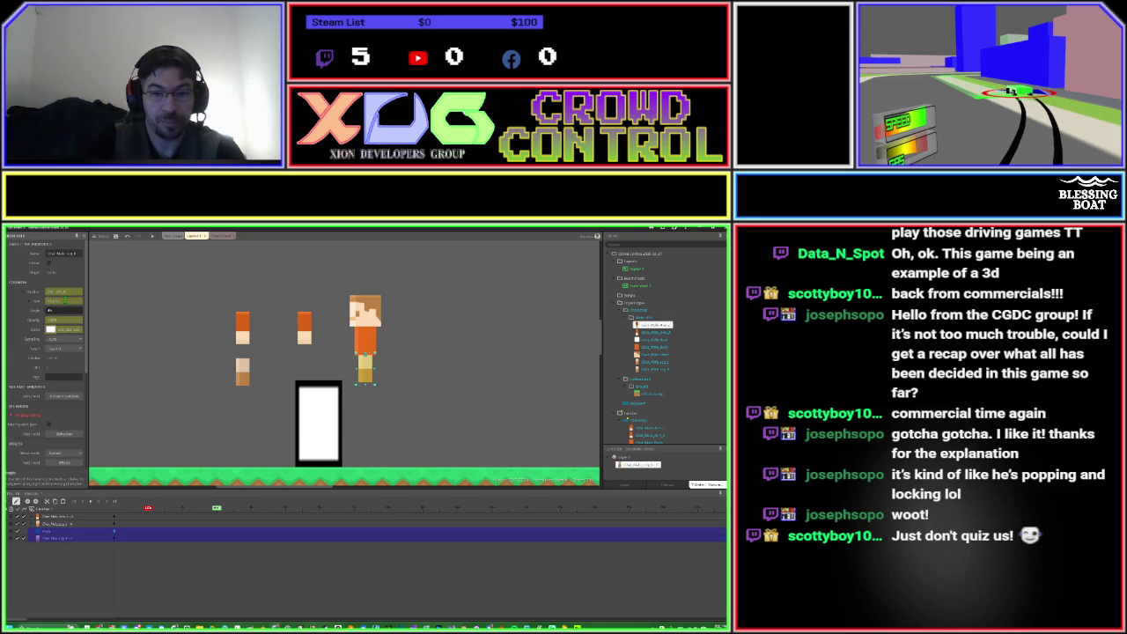
pyautogui.press('Tab')
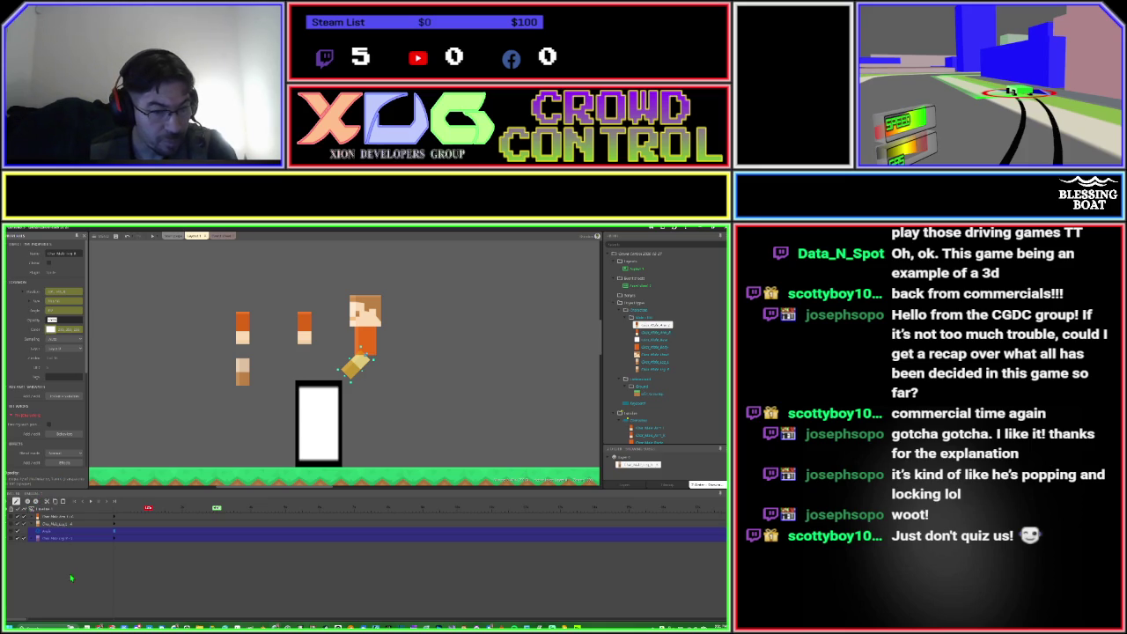
pyautogui.click(91, 535)
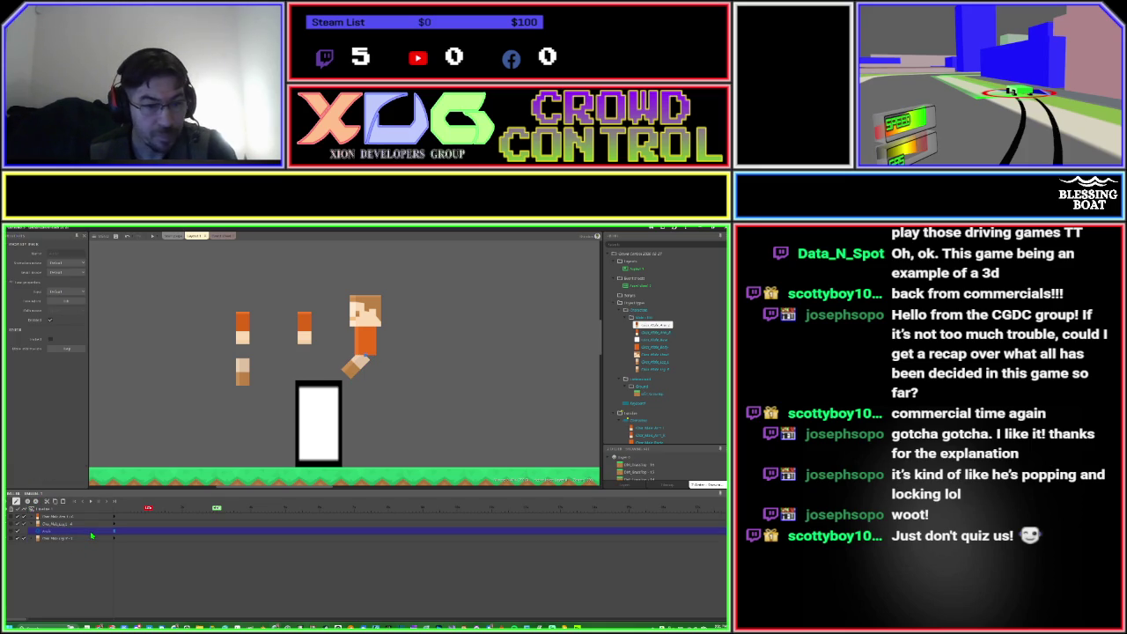